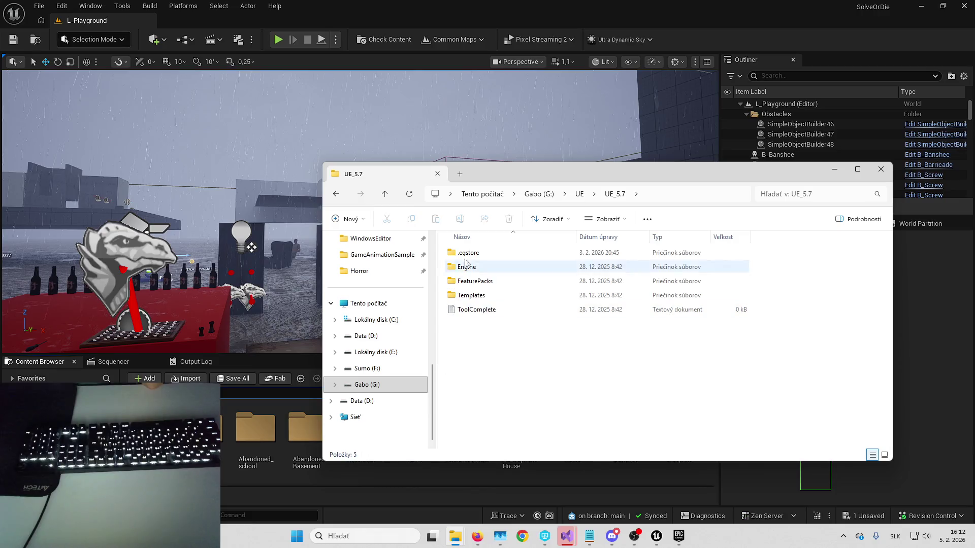
Step: Browse to UE_5.7 Engine\Plugins\Marketplace and look inside the Ultimatefad99949795cV4 plugin folder
double_click(473, 266)
double_click(482, 380)
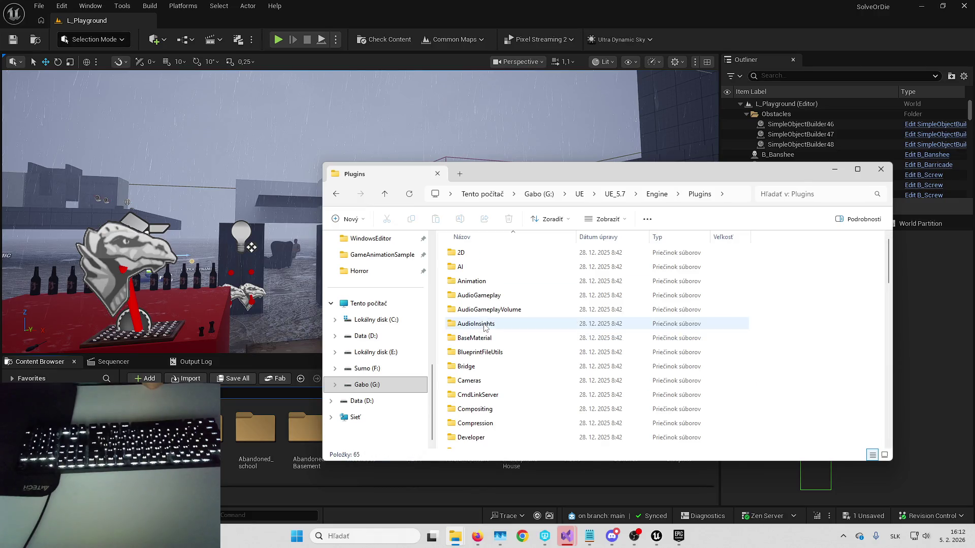
scroll(490, 356, "down", 8)
double_click(493, 356)
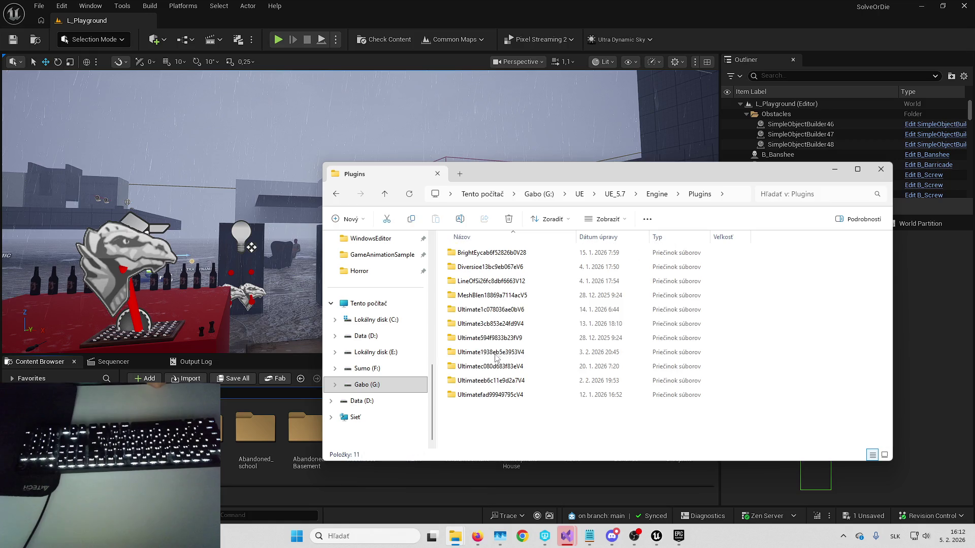
double_click(496, 395)
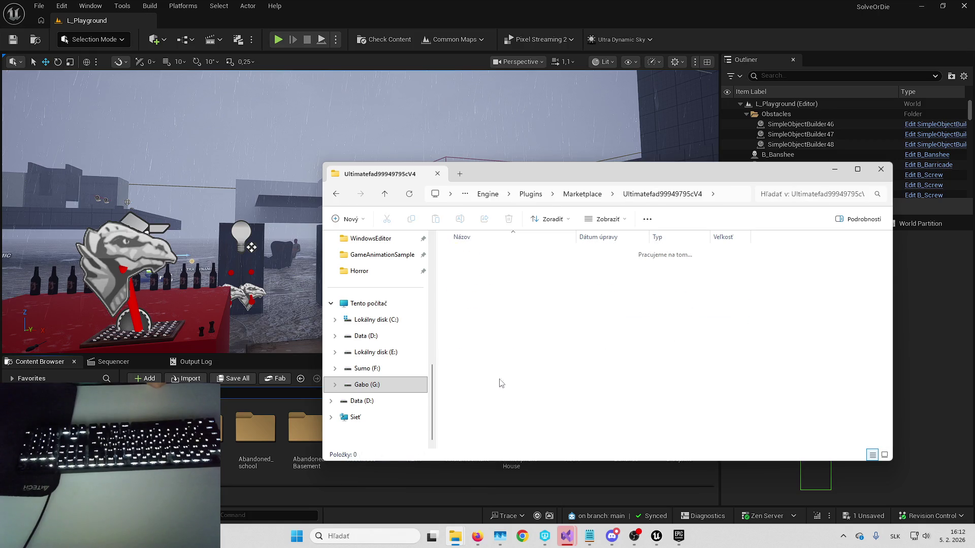
key("alt+Left")
key("alt+Right")
key("alt+Left")
Step: Check the Ultimate1938eb5e3953V4, Ultimate594f9833b23fV9 and SmoothCameraZoom plugin folders
double_click(502, 369)
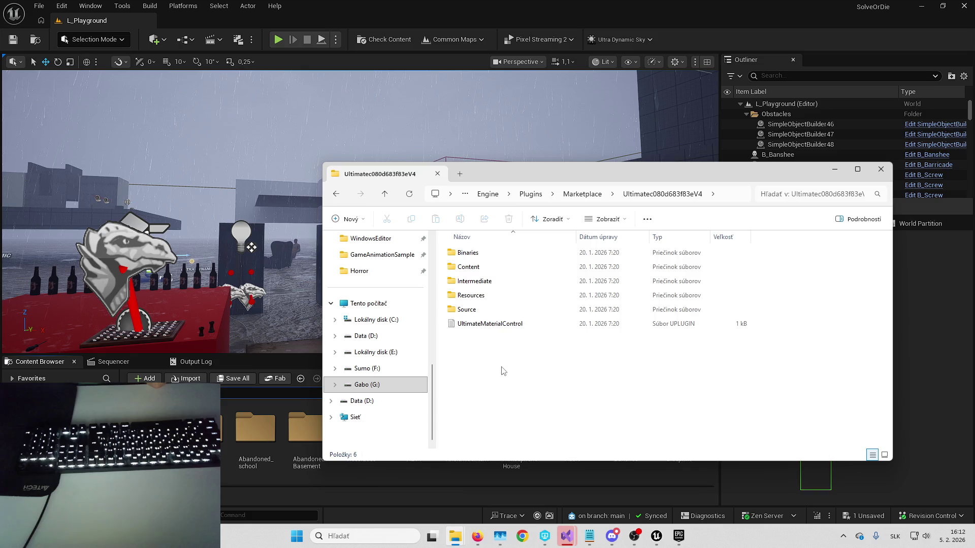
key("alt+Left")
double_click(510, 362)
key("alt+Left")
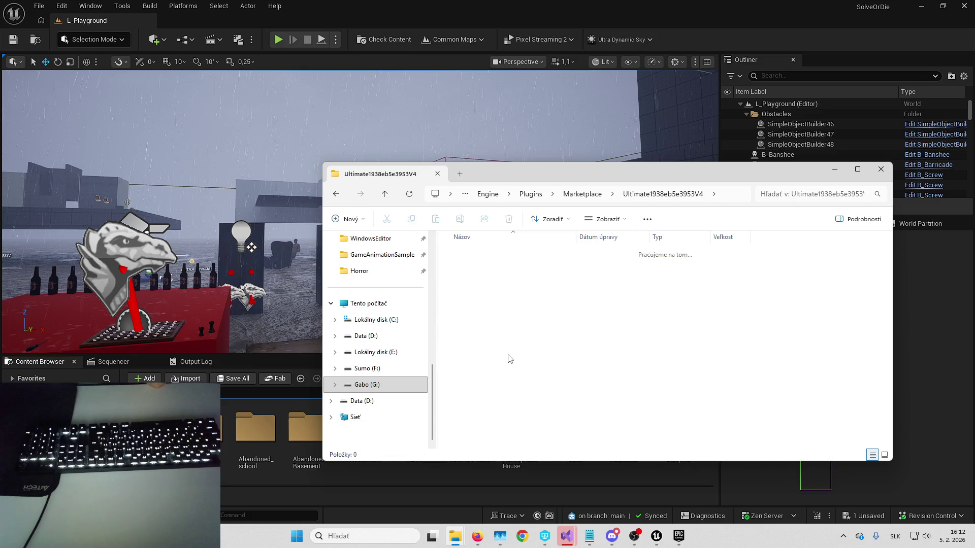
double_click(507, 338)
key("alt+Left")
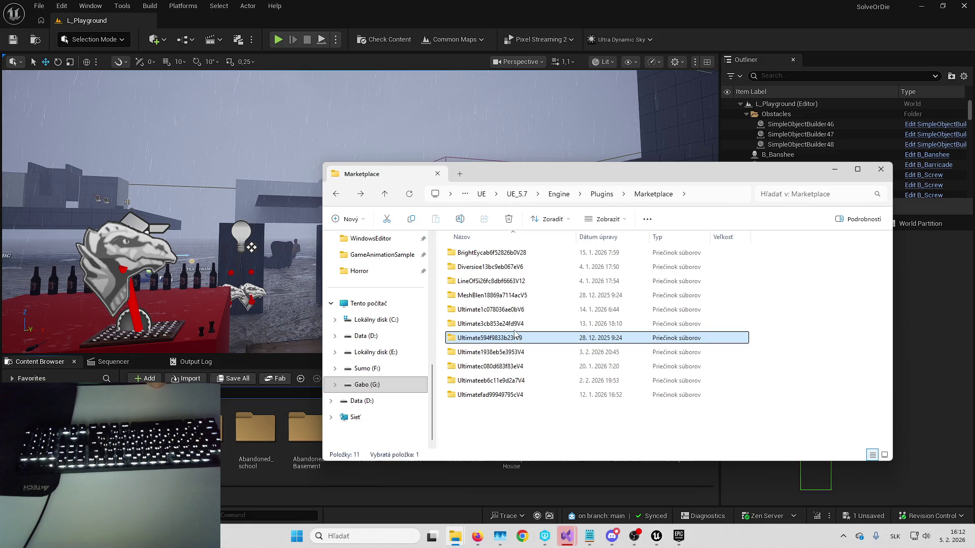
double_click(516, 324)
key("alt+Left")
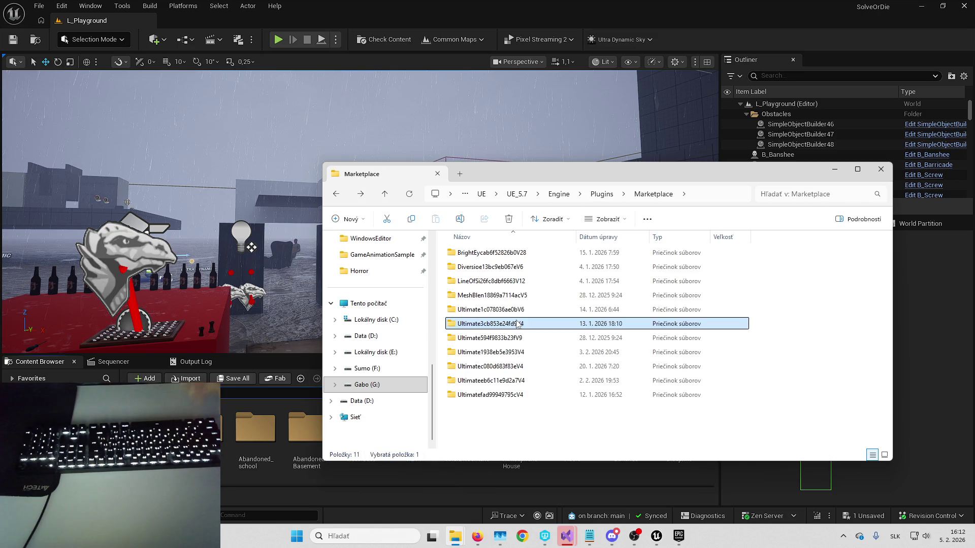
Step: Paste Ultimate3cb853e24fd9V4 into AbandonedIsland's Plugins folder, then close the Unreal Editor
scroll(377, 318, "up", 5)
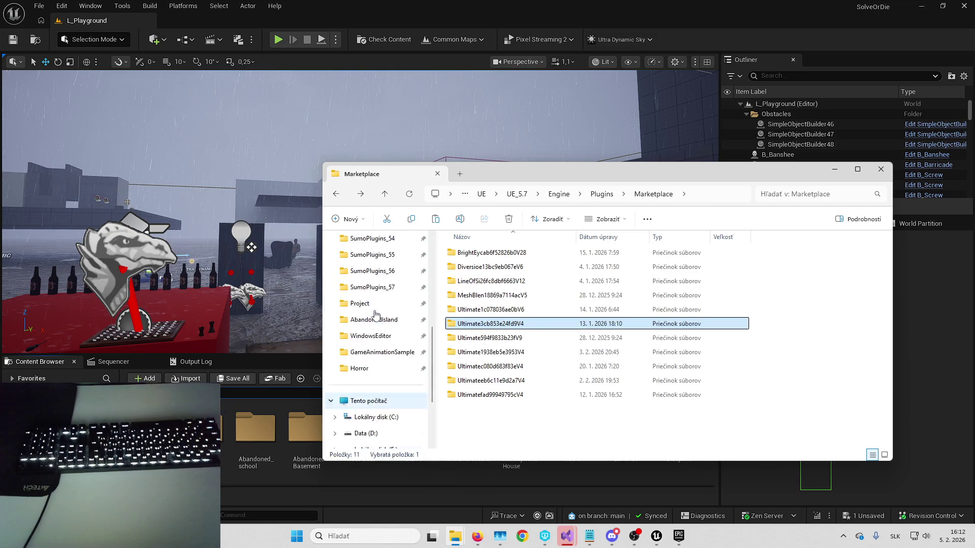
scroll(383, 284, "down", 3)
left_click(384, 271)
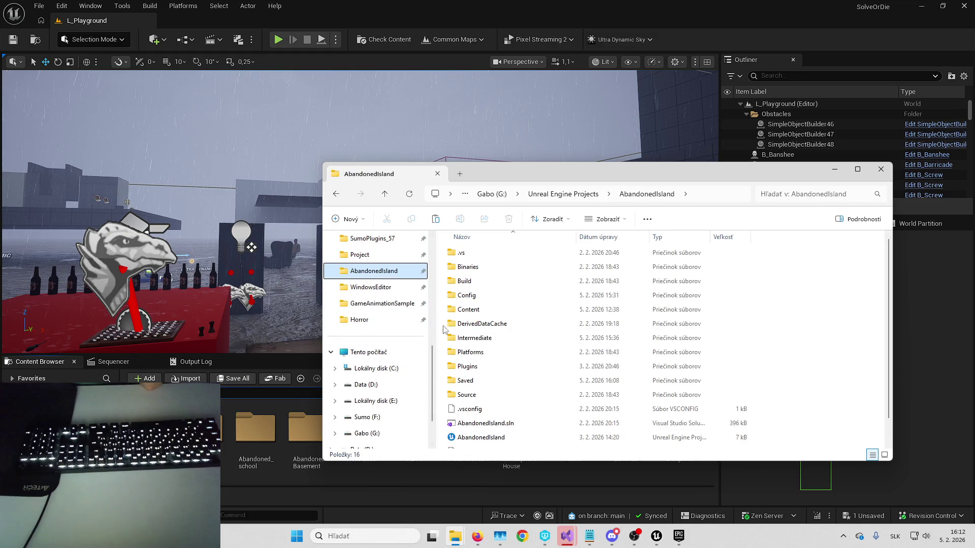
double_click(488, 368)
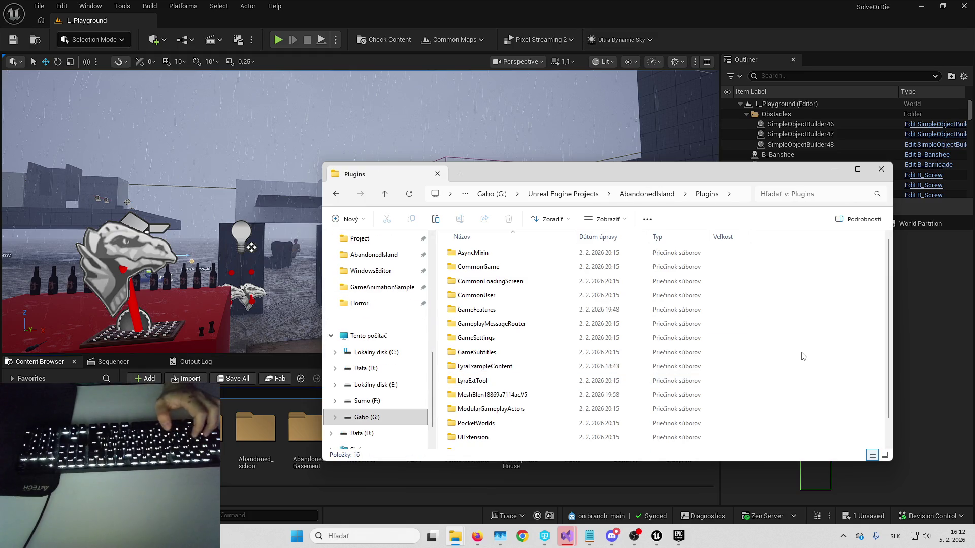
key("ctrl+v")
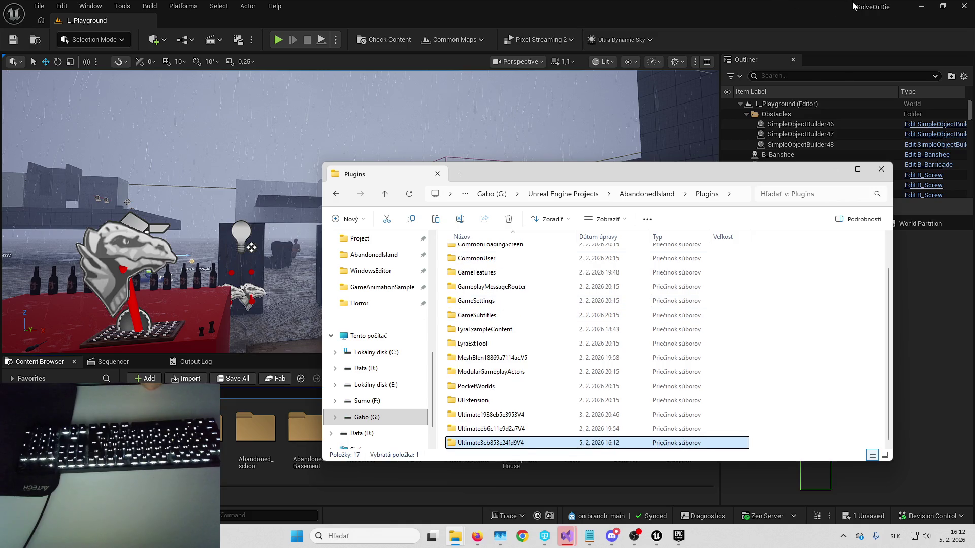
left_click(836, 8)
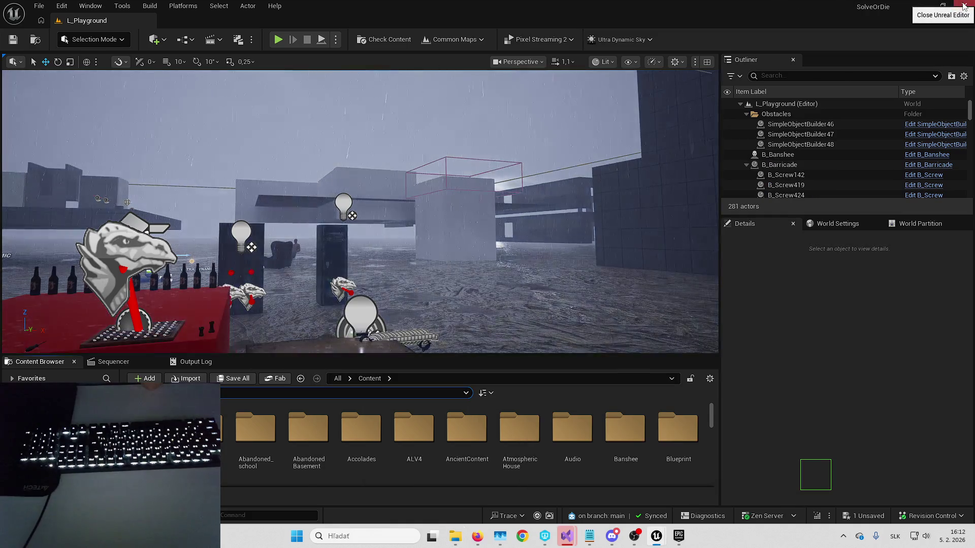
left_click(964, 6)
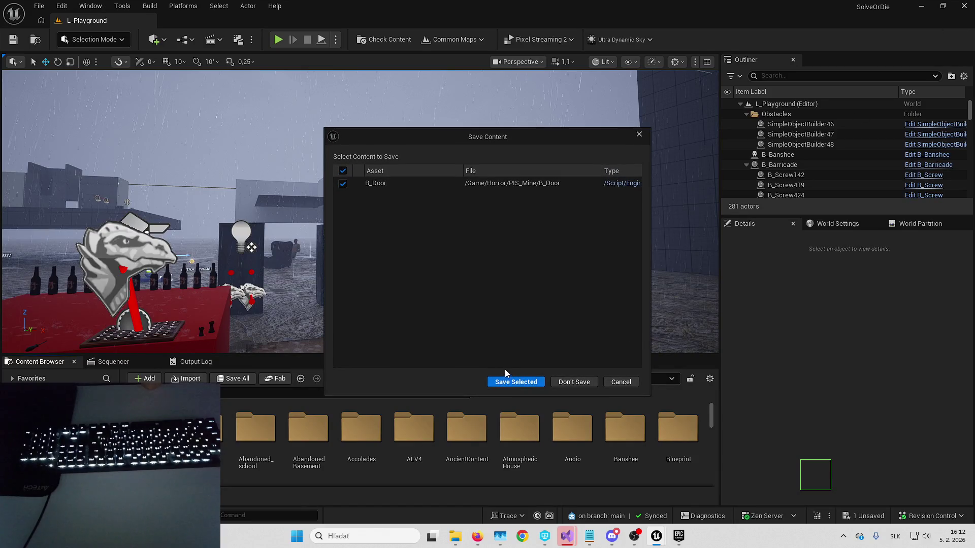
Step: Close both Unreal Editor sessions without saving B_Door
left_click(576, 380)
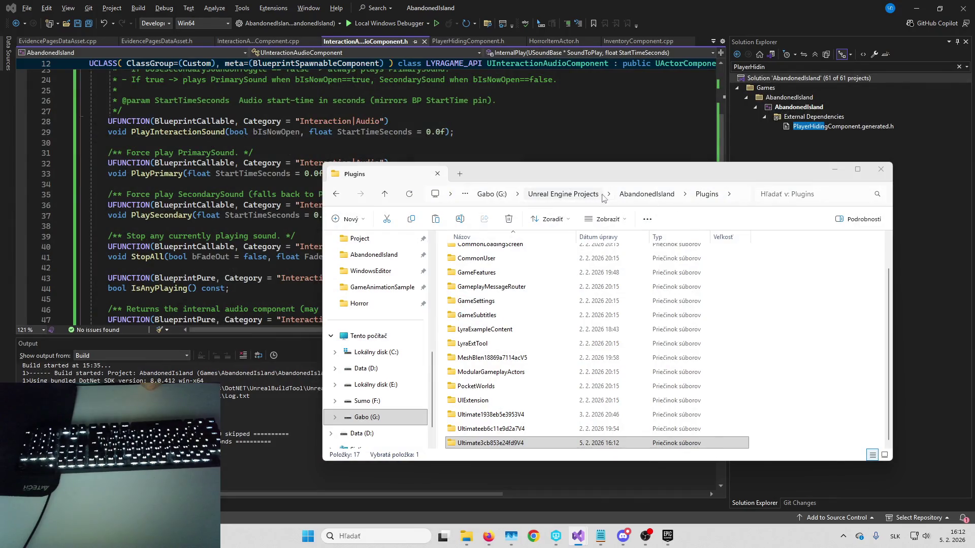
left_click(604, 195)
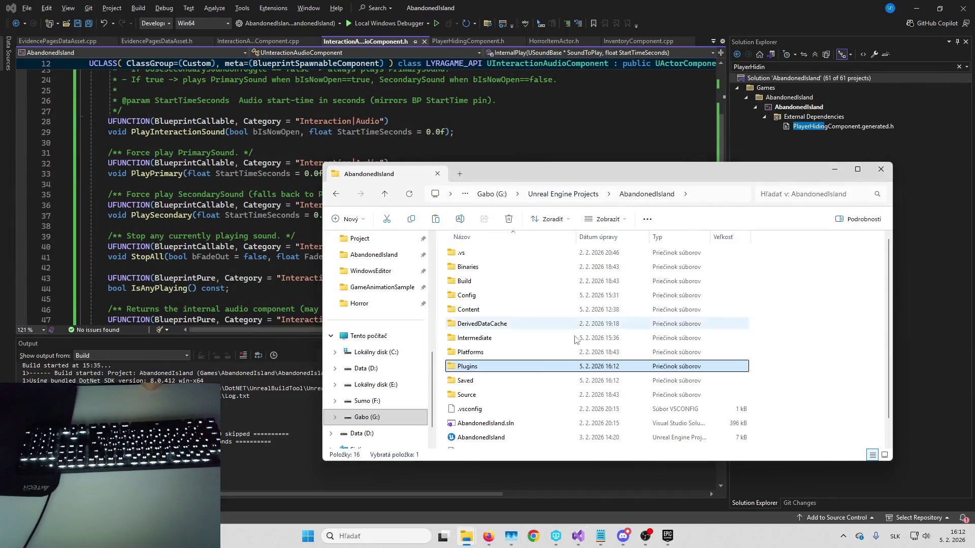
Step: Generate Visual Studio project files from AbandonedIsland.uproject's context menu
right_click(503, 437)
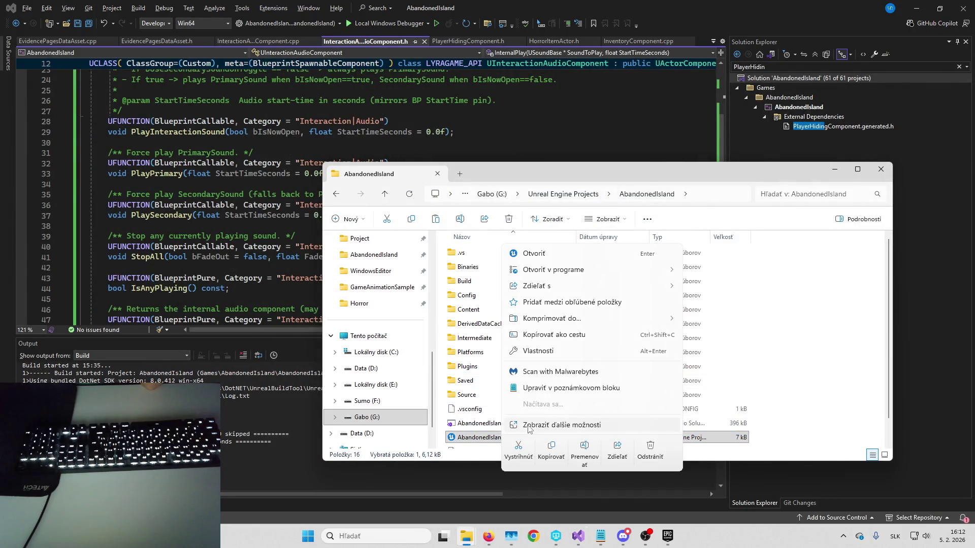
left_click(529, 426)
left_click(559, 193)
Step: Review the generation log, then reload all changed projects in Visual Studio
left_click(97, 24)
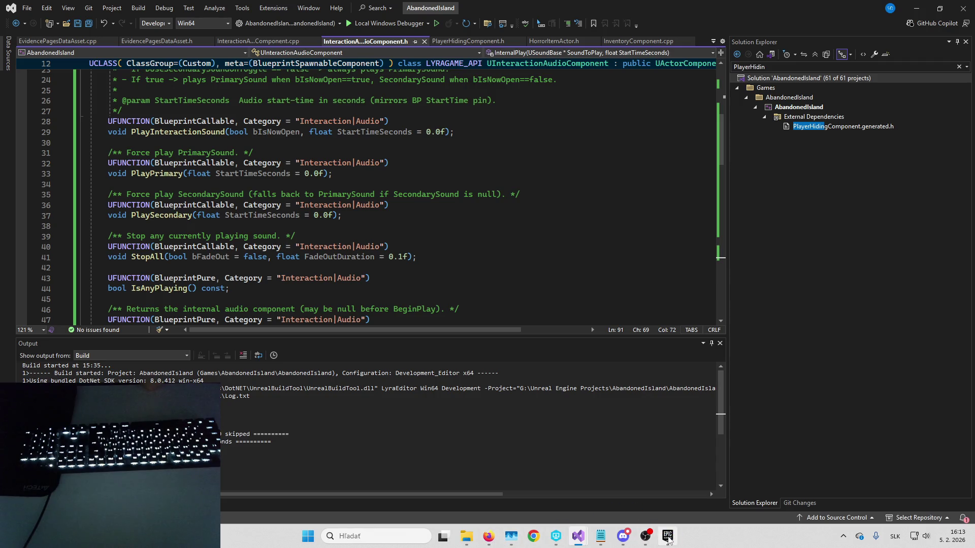
mouse_move(667, 536)
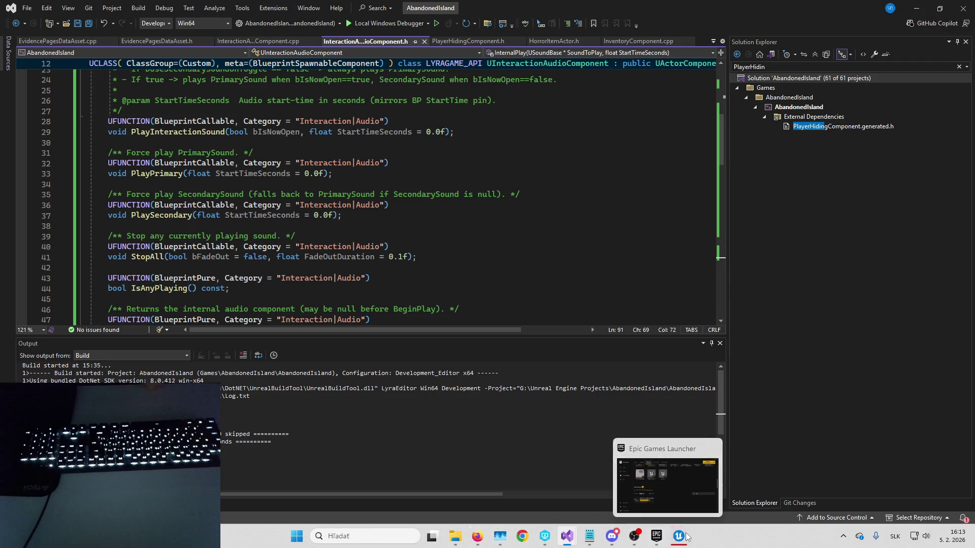
left_click(581, 277)
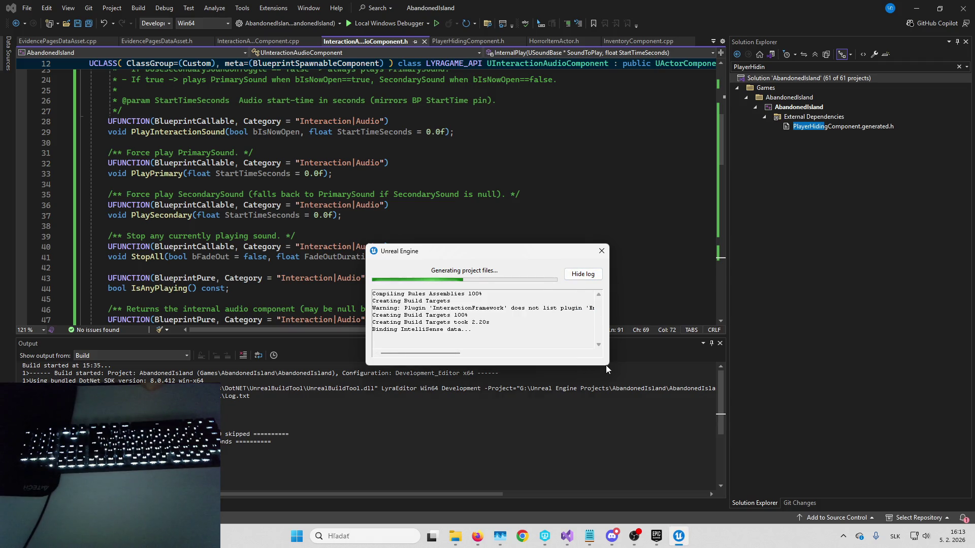
mouse_move(605, 365)
left_mouse_down()
mouse_move(828, 502)
mouse_move(732, 488)
left_mouse_up()
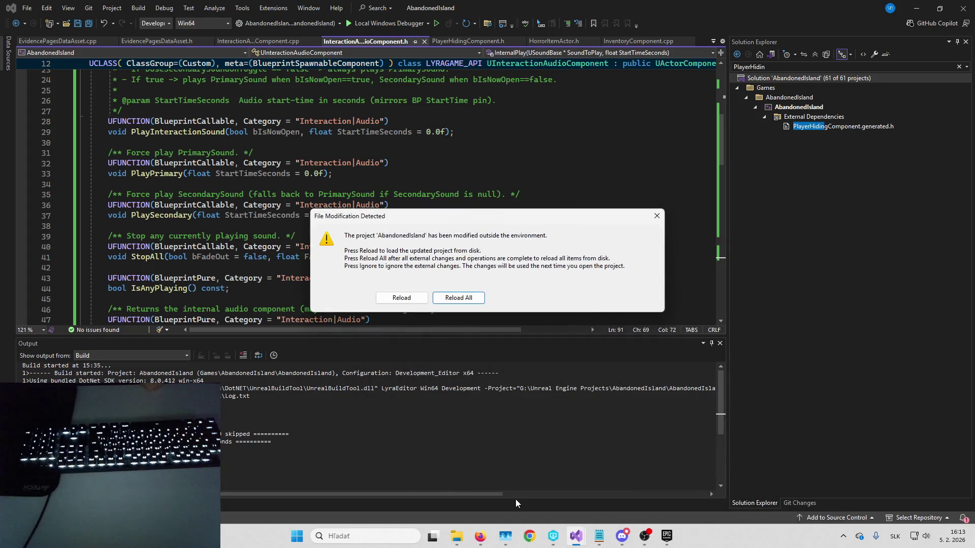
left_click(472, 297)
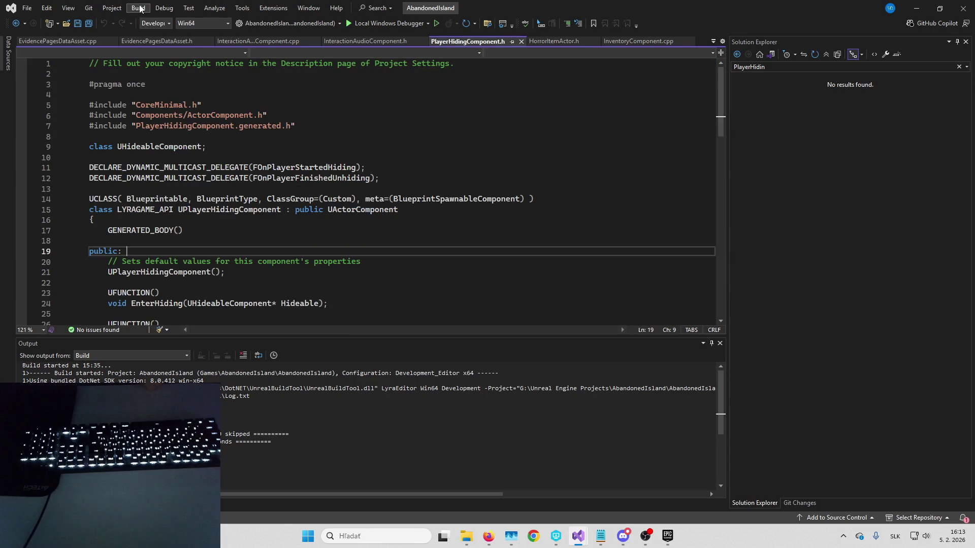
Step: Build the full AbandonedIsland solution
left_click(139, 8)
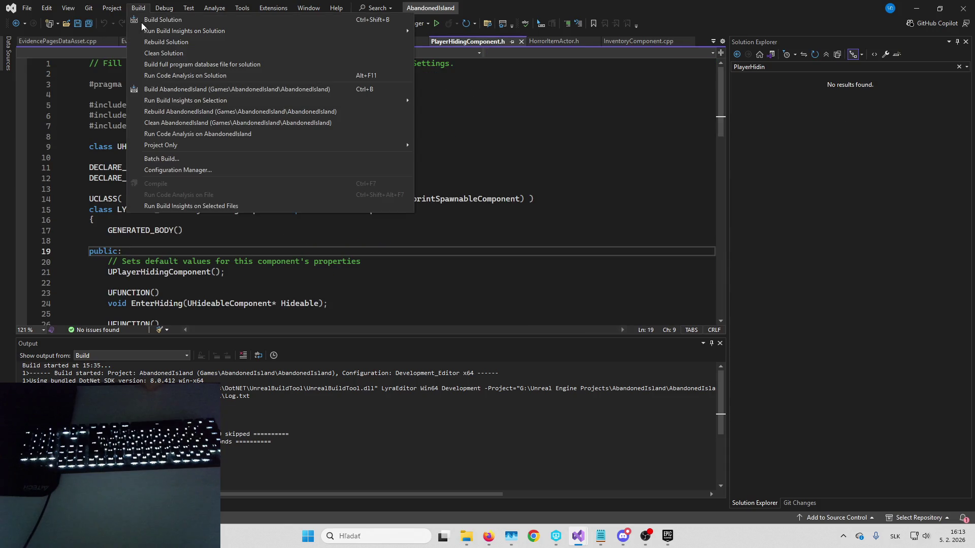
left_click(142, 21)
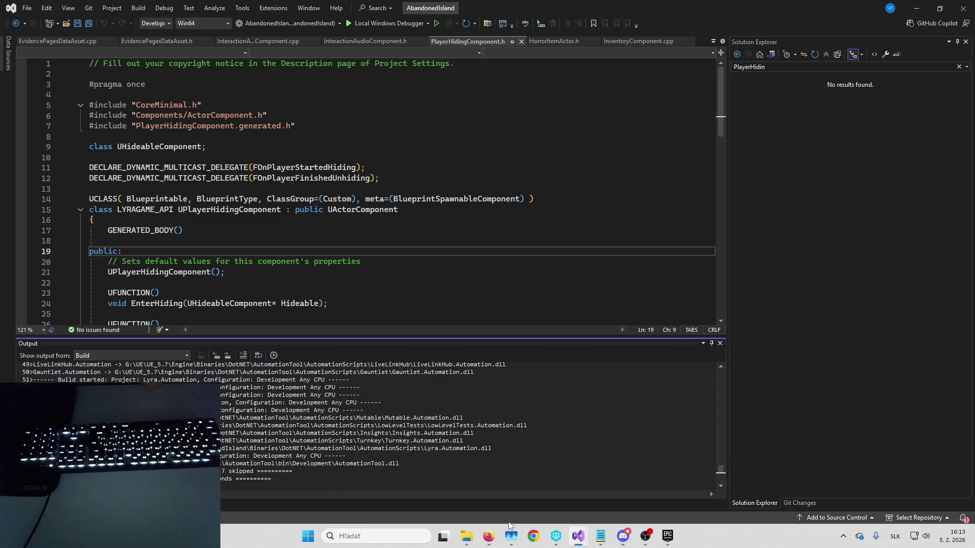
mouse_move(466, 536)
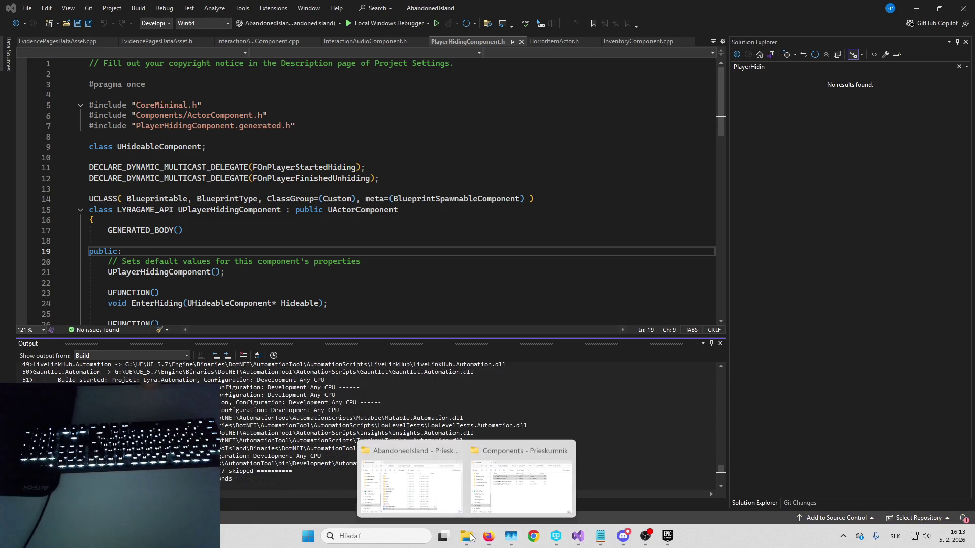
Step: Clear the Solution Explorer filter so every project is listed
left_click(516, 457)
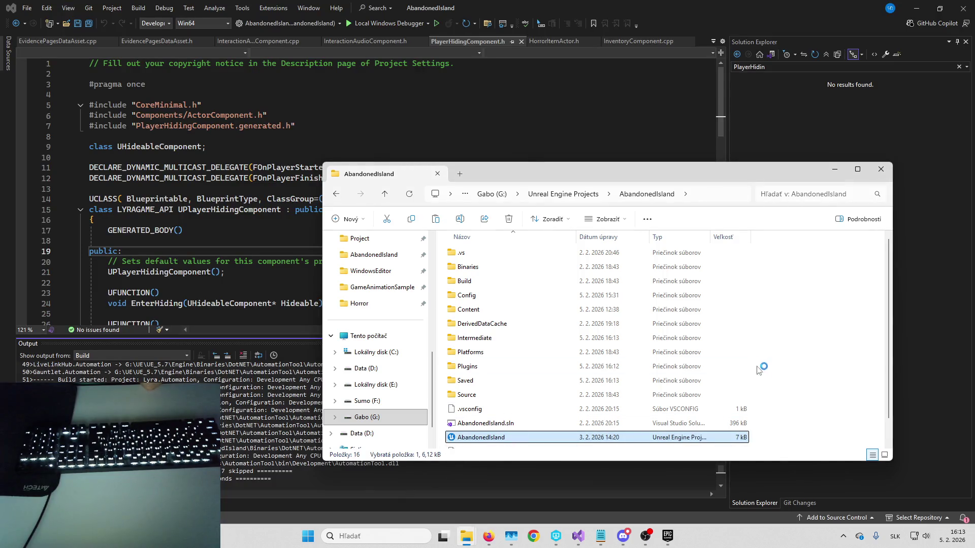
left_click(918, 328)
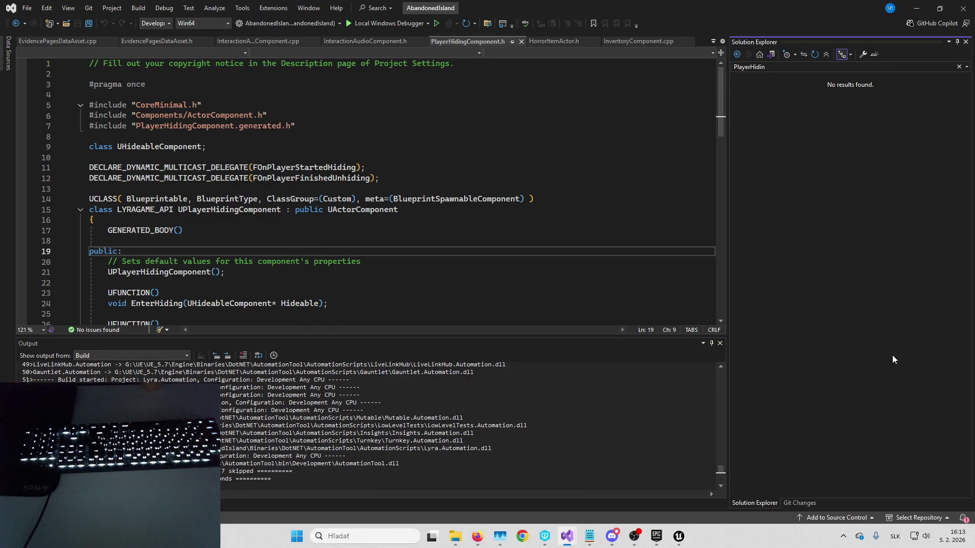
left_click(959, 67)
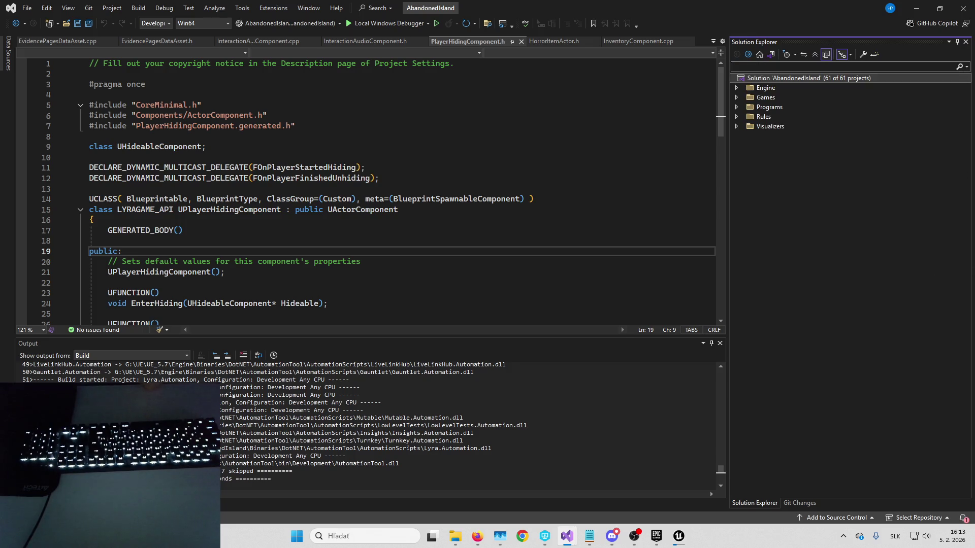
key("alt+Tab")
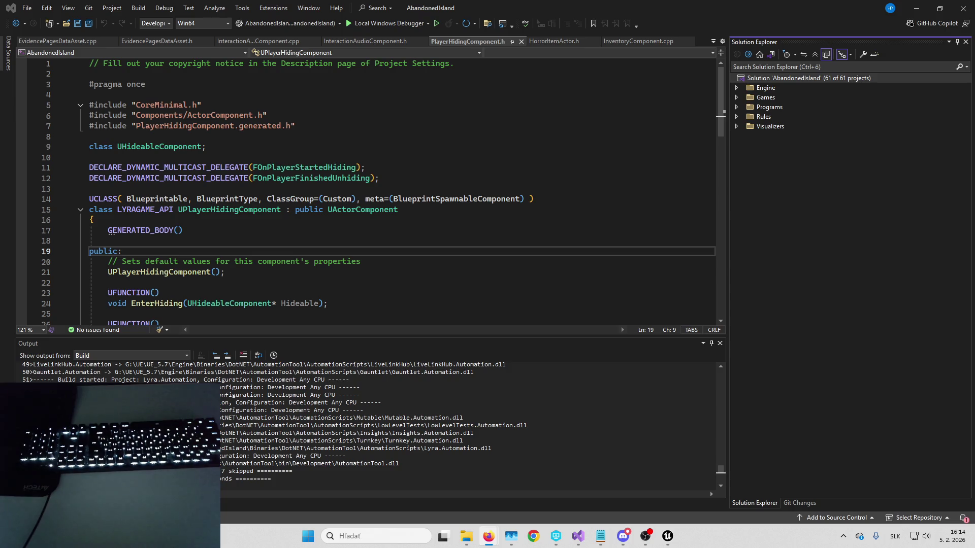
Step: Switch to the browser with Fab results for 'tropical island vegetation'
key("alt+Tab")
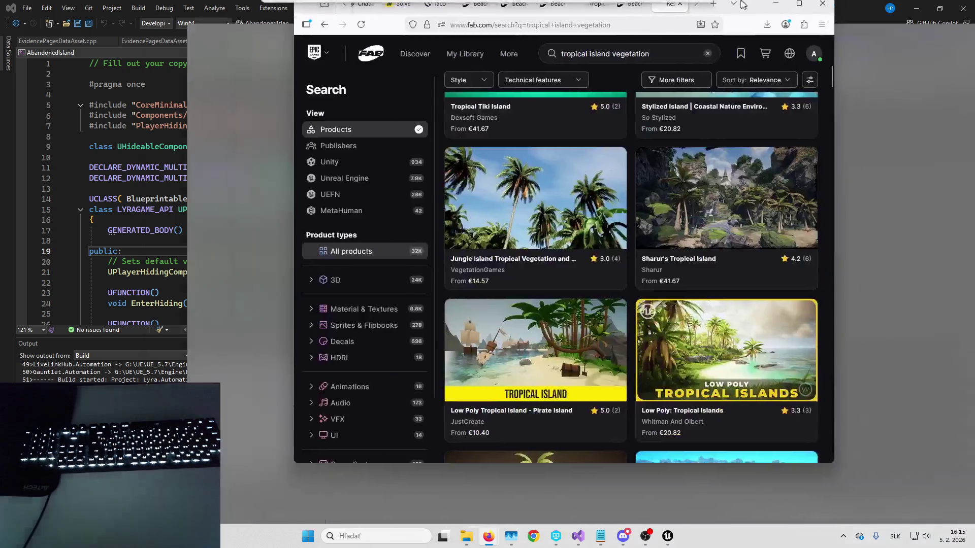
Step: Maximize the browser, view the Tropical Island Biome listing, then return to Visual Studio
left_click_drag(557, 26, 557, 4)
left_click(604, 11)
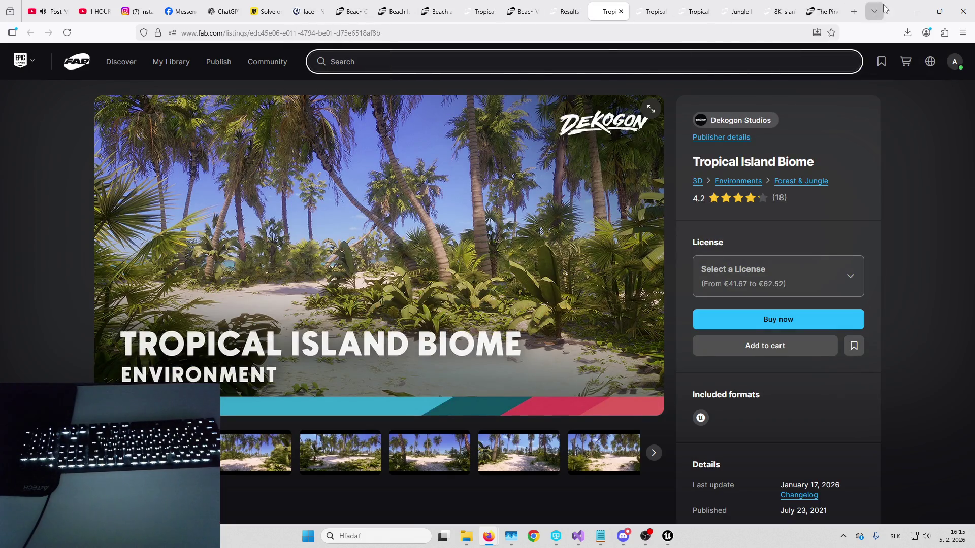
key("alt+Tab")
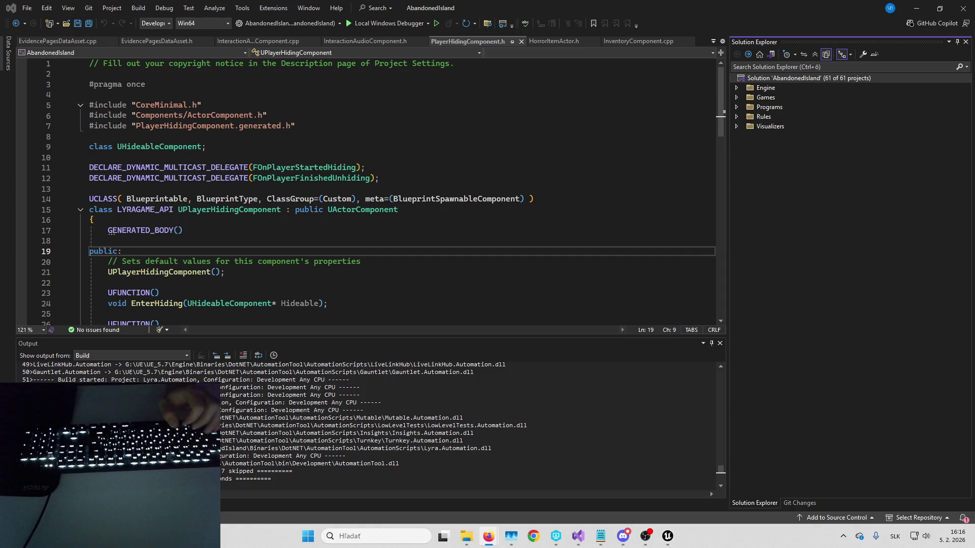
Step: Bring the Unreal Editor with the L_HorrorPlayground level to the front
key("ctrl+odiaeresis")
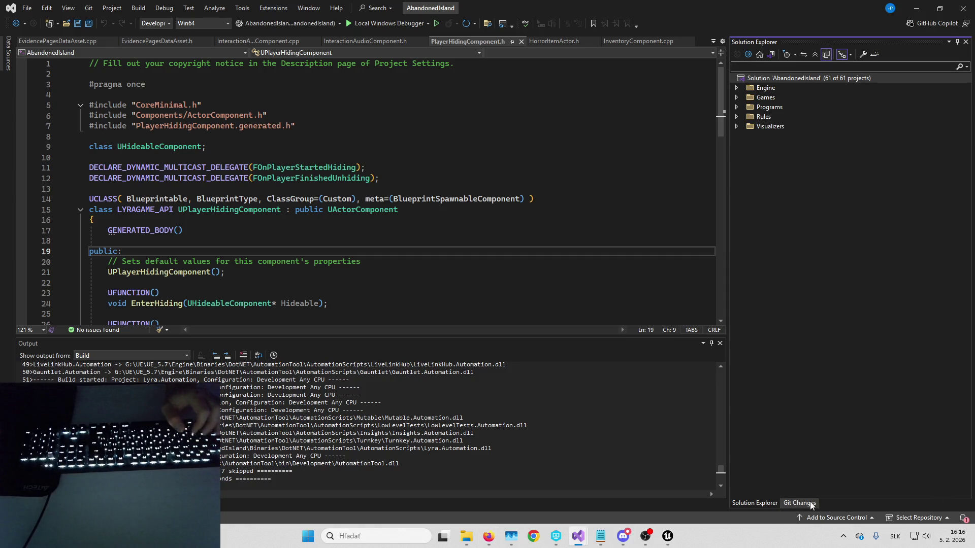
left_click(488, 534)
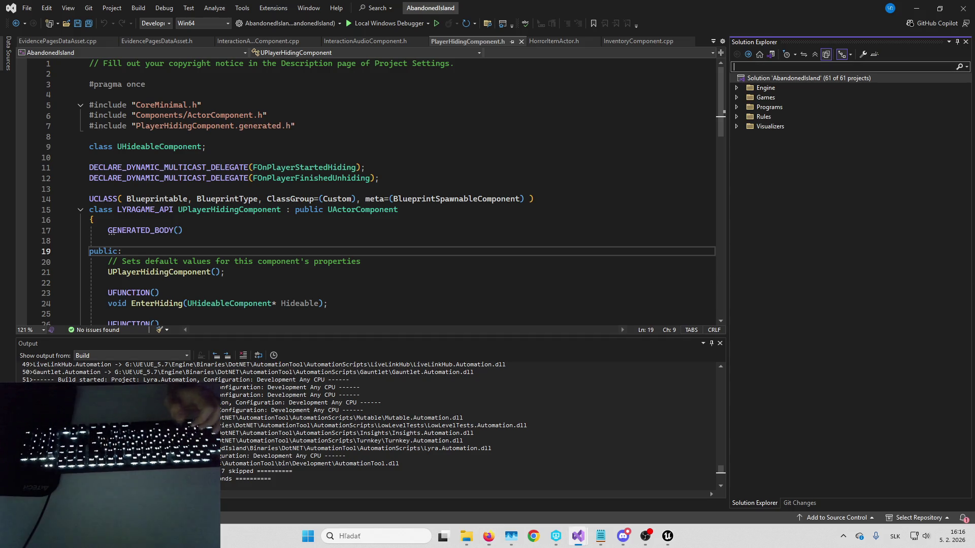
key("alt+Tab")
left_click(666, 535)
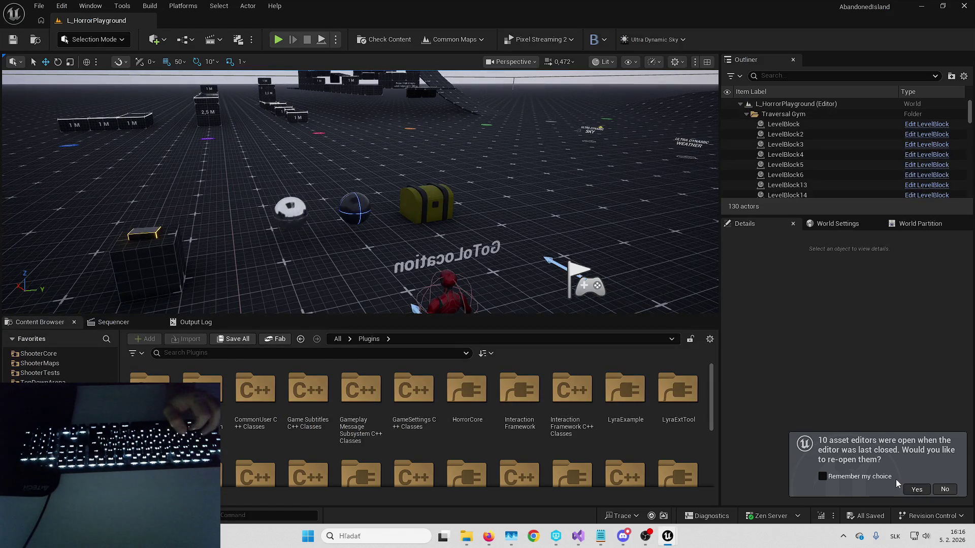
Step: Close the reopened SoundWave asset editor
mouse_move(587, 538)
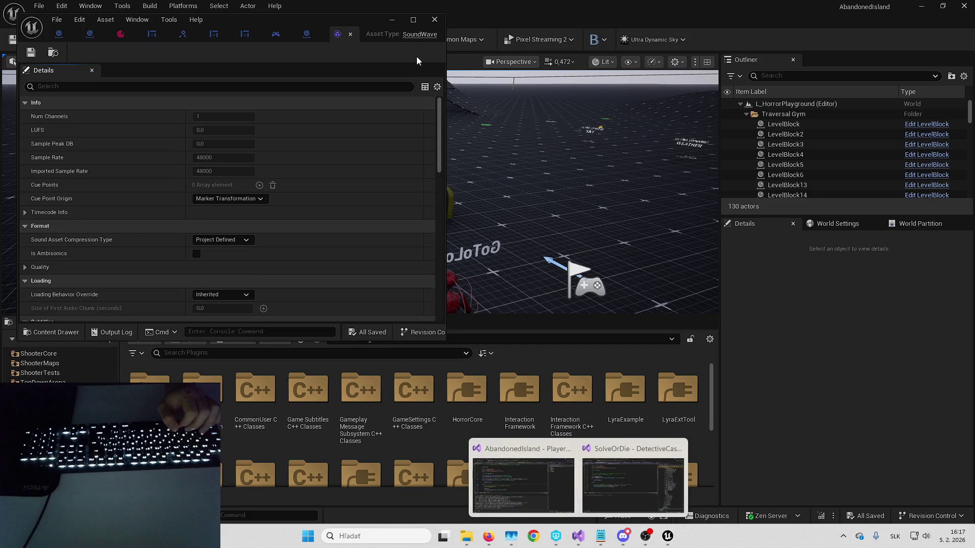
left_click(414, 20)
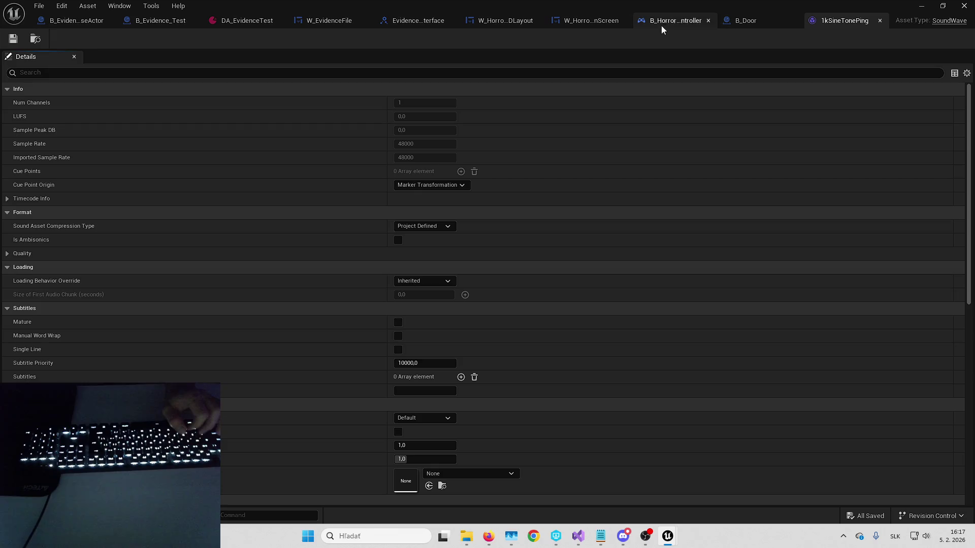
left_click(964, 6)
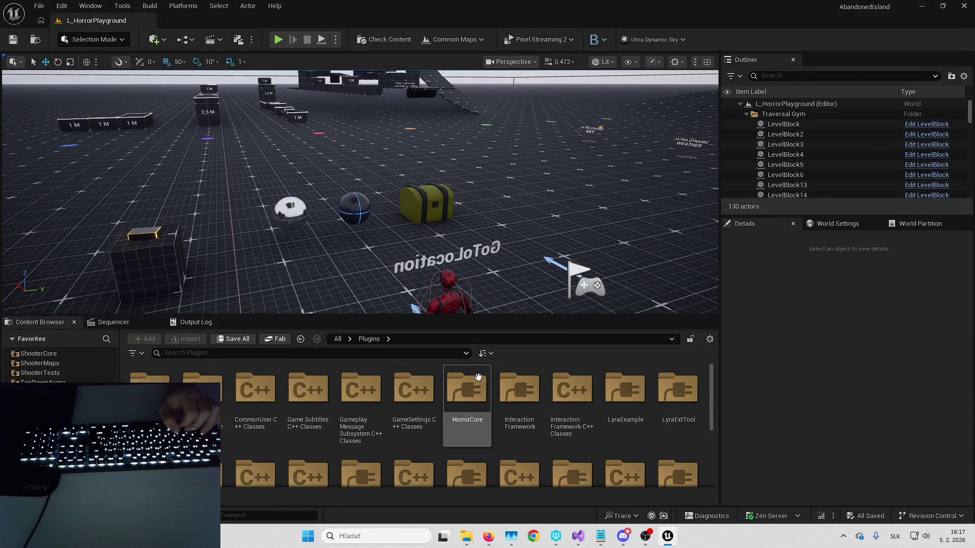
Step: Open B_Horror_CoreCharacter from HorrorCore > Blueprints > Characters
double_click(467, 388)
double_click(150, 386)
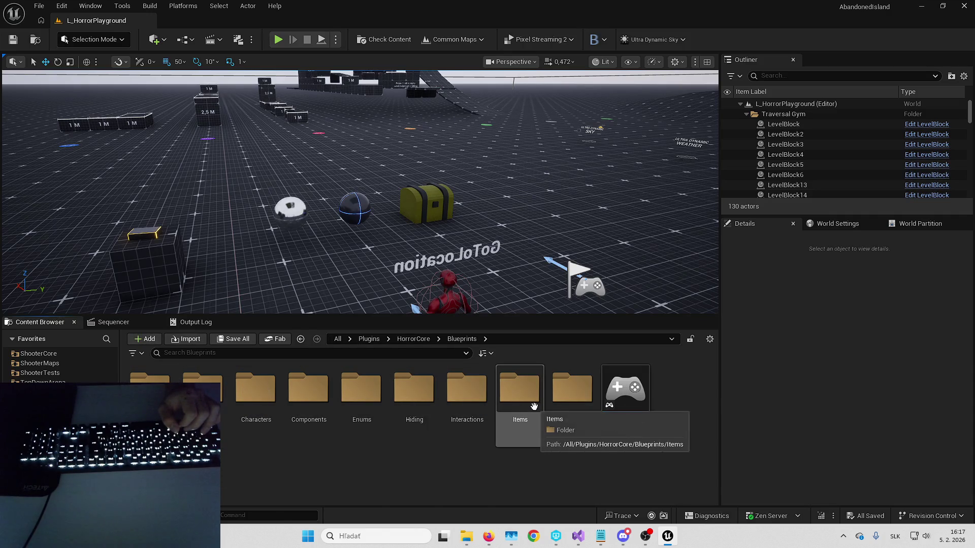
double_click(256, 397)
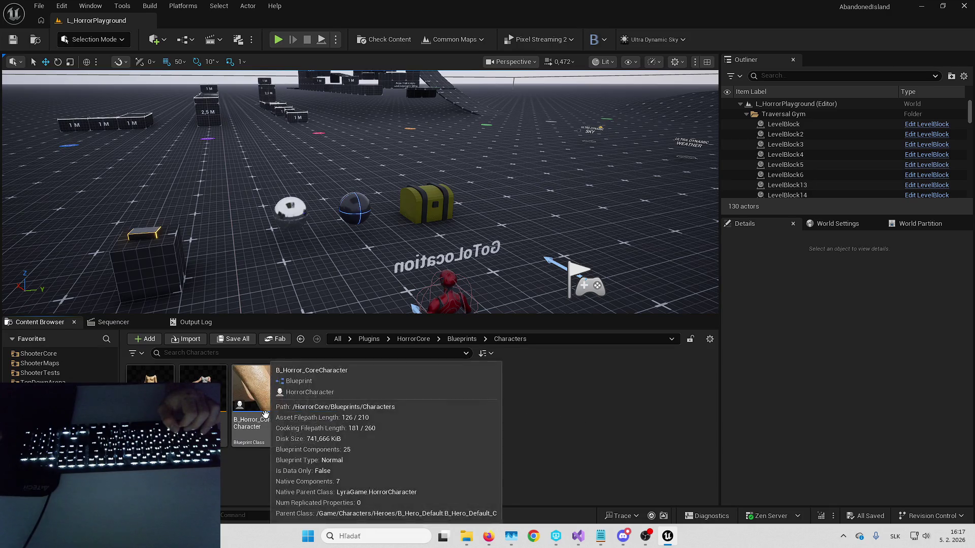
double_click(274, 406)
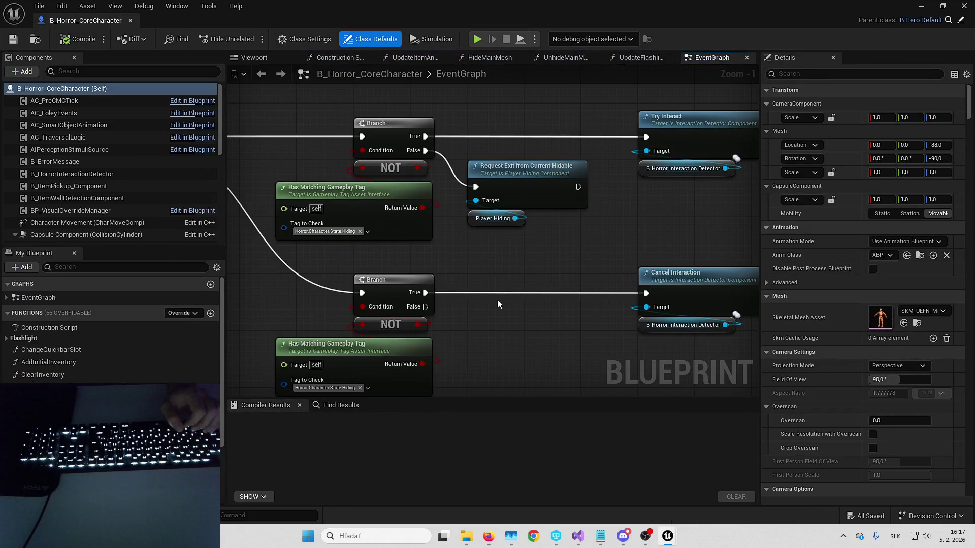
Step: Add a B Smooth Camera Zoom Component to the character via a 'zoom' component search
left_click_drag(437, 352, 549, 284)
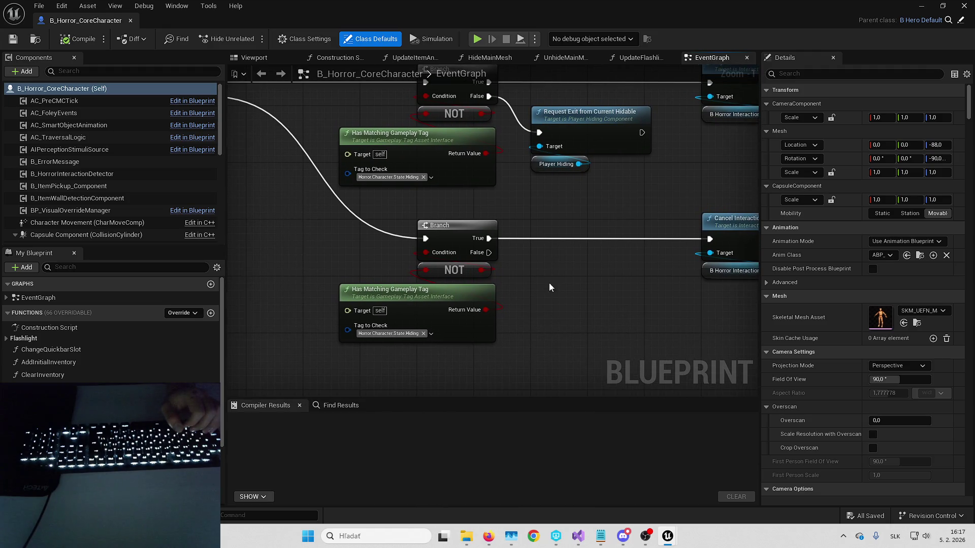
left_click_drag(489, 174, 481, 174)
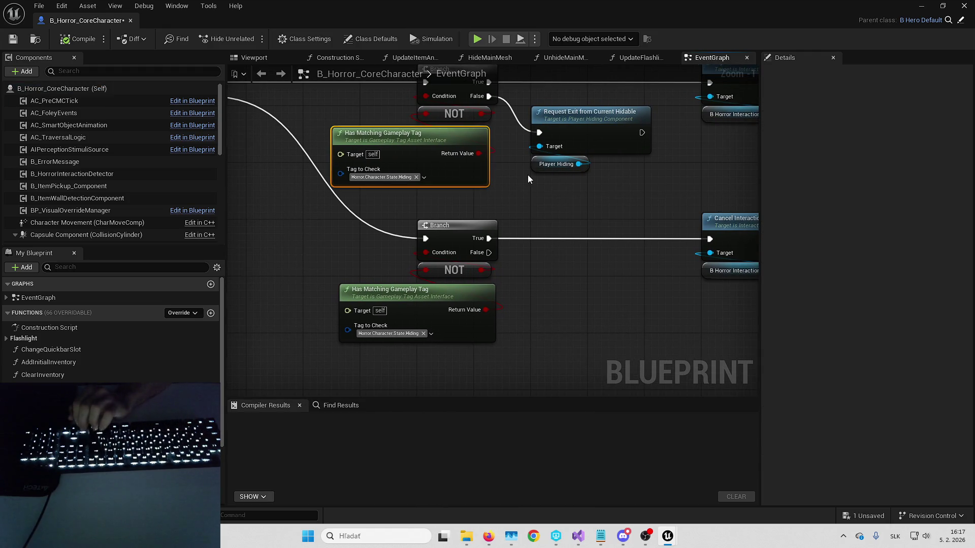
scroll(518, 330, "down", 5)
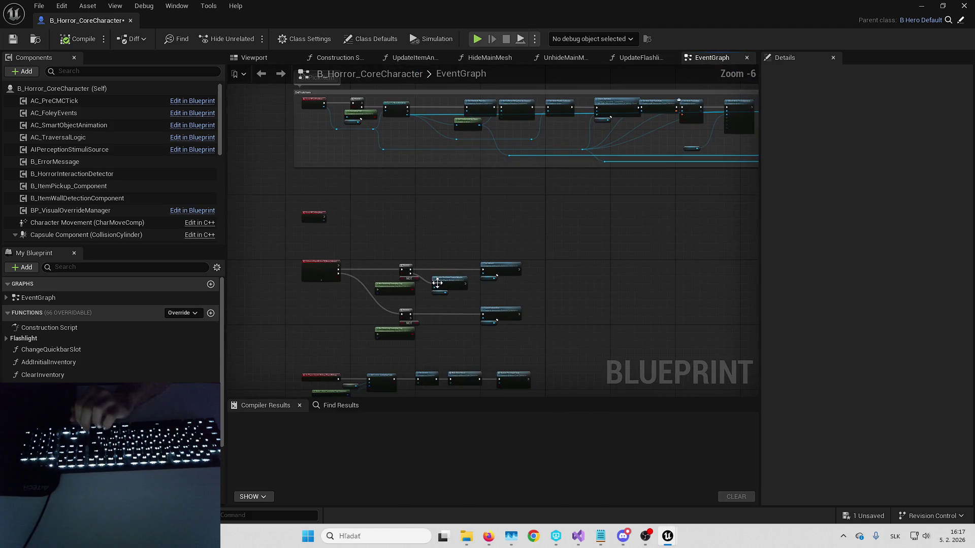
left_click(254, 58)
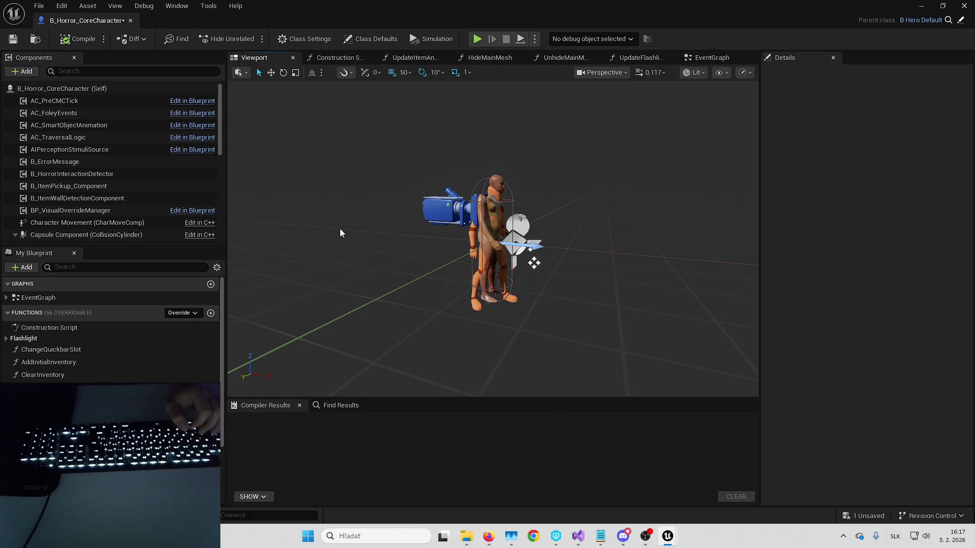
left_click(31, 77)
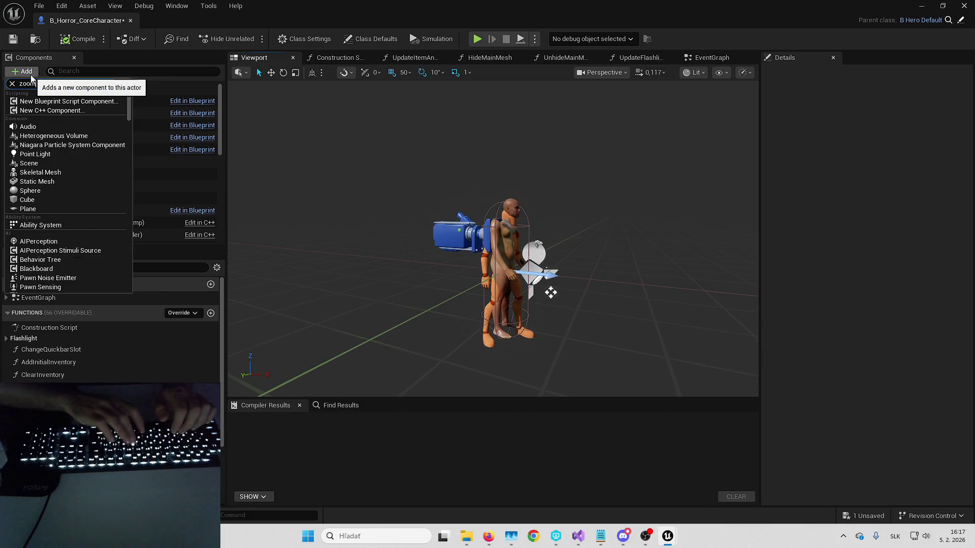
type("zoom")
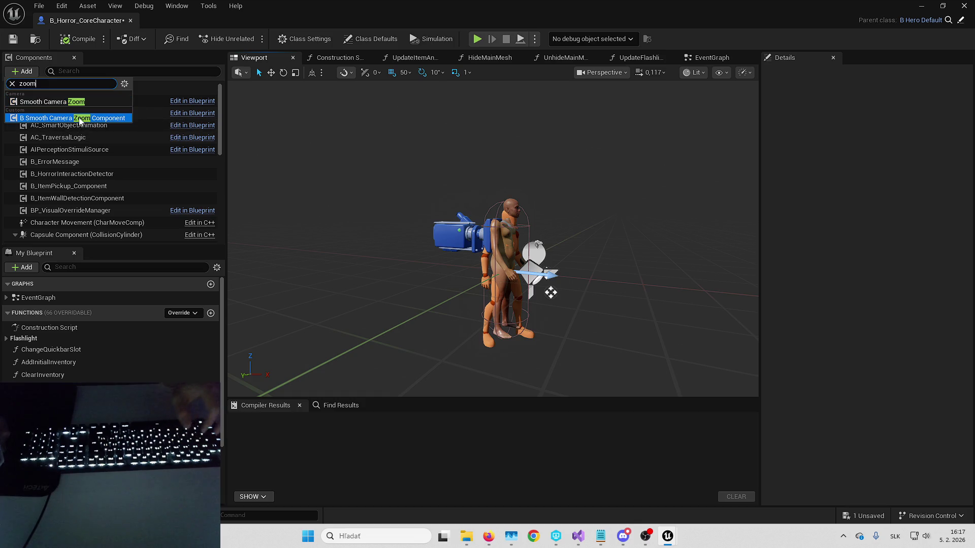
left_click(67, 199)
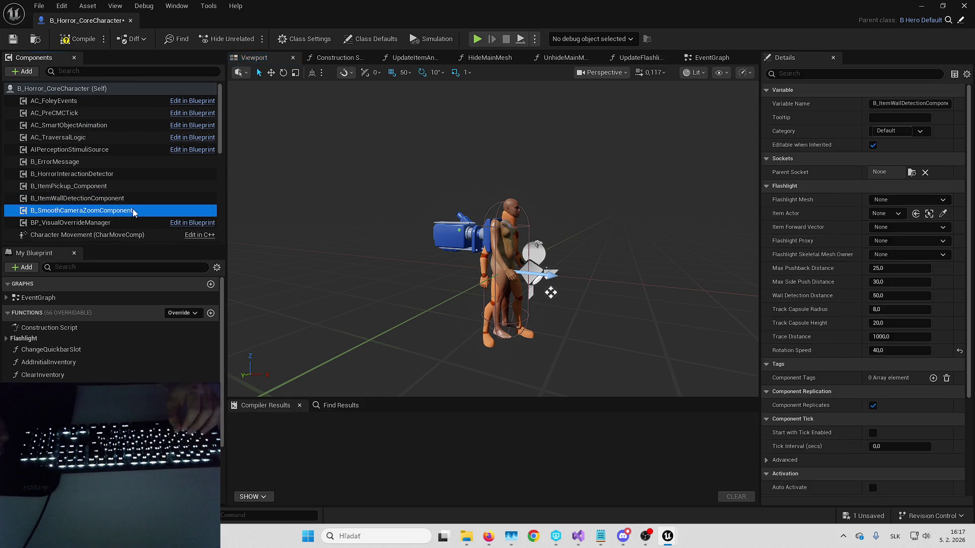
Step: Open the B_SmoothCameraZoomComponent blueprint and look at its CreateZoomWidget function
right_click(130, 211)
left_click(204, 358)
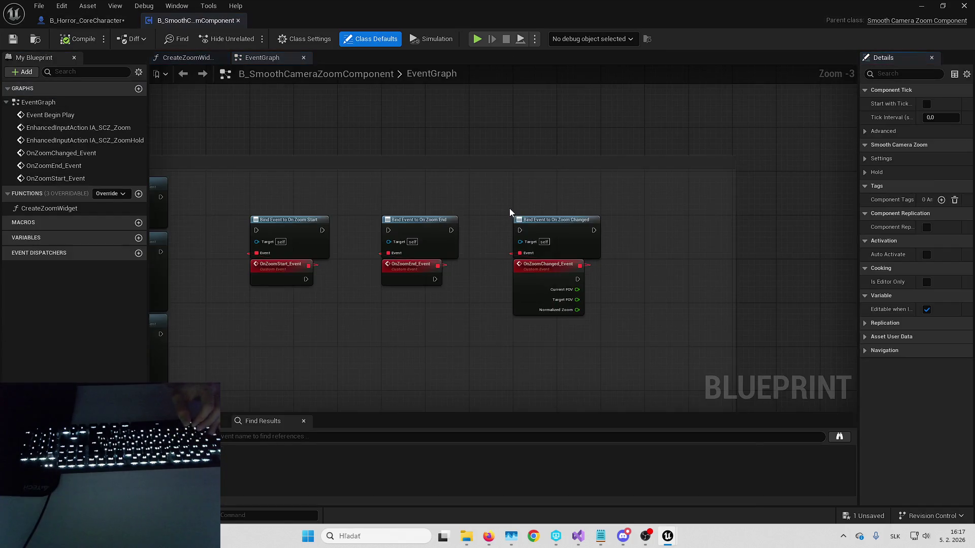
scroll(504, 214, "down", 3)
scroll(723, 178, "up", 3)
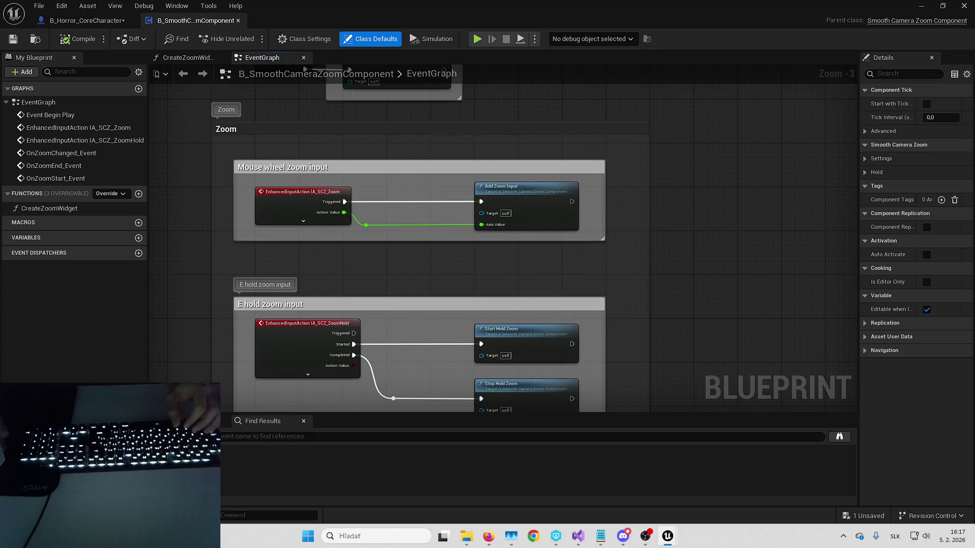
mouse_move(414, 186)
left_mouse_down()
mouse_move(432, 186)
mouse_move(465, 139)
mouse_move(398, 160)
left_mouse_up()
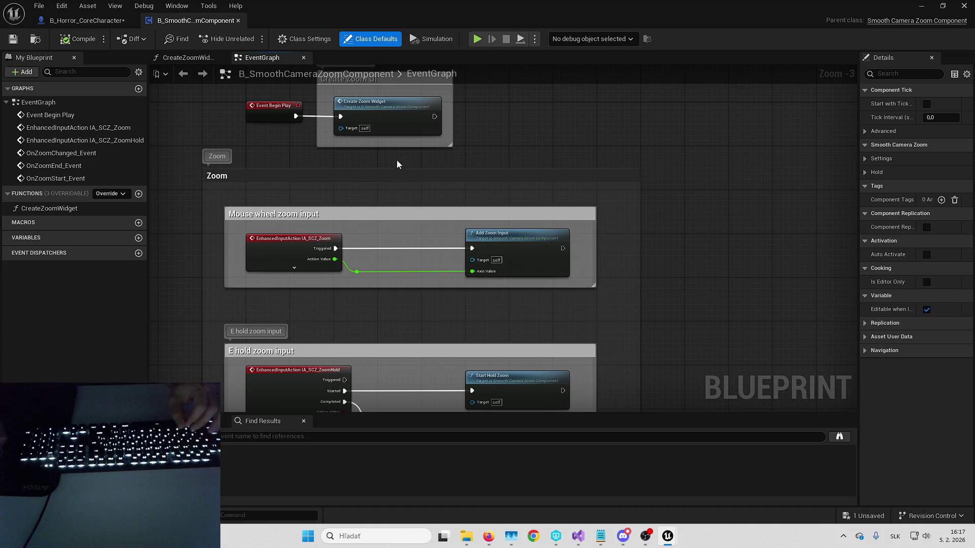
double_click(401, 120)
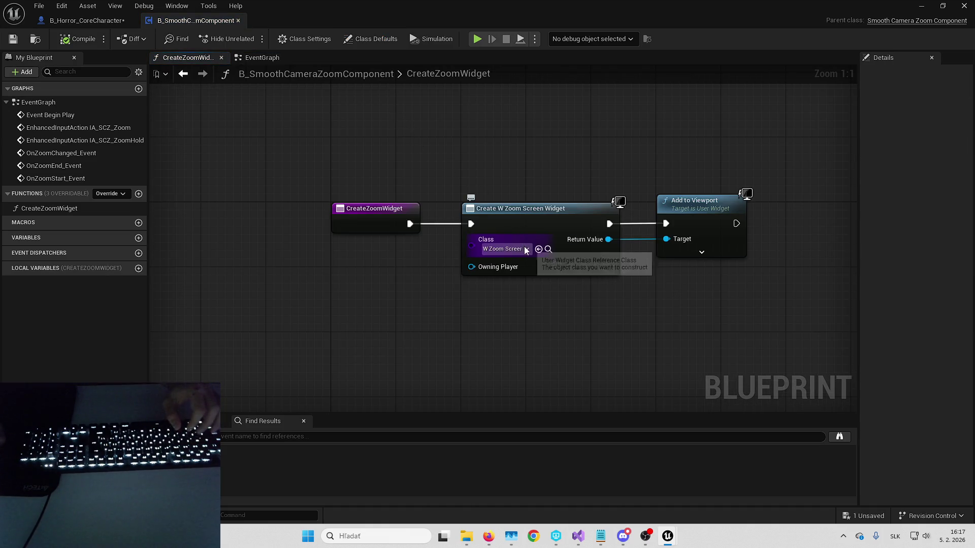
key("alt+Left")
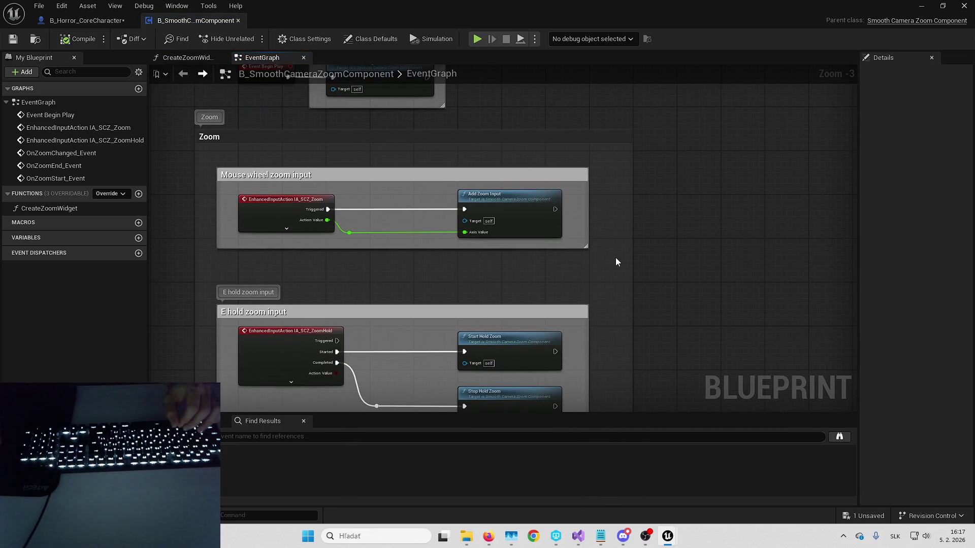
Step: Inspect the Create Zoom UI and IA_SCZ_Zoom input nodes, then return to the level editor
left_click_drag(623, 259, 638, 287)
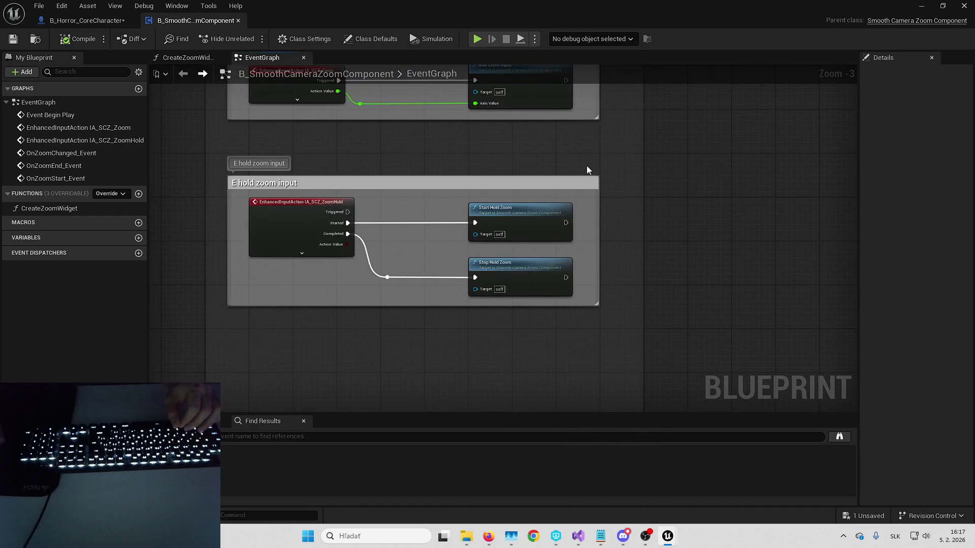
left_click_drag(543, 157, 532, 176)
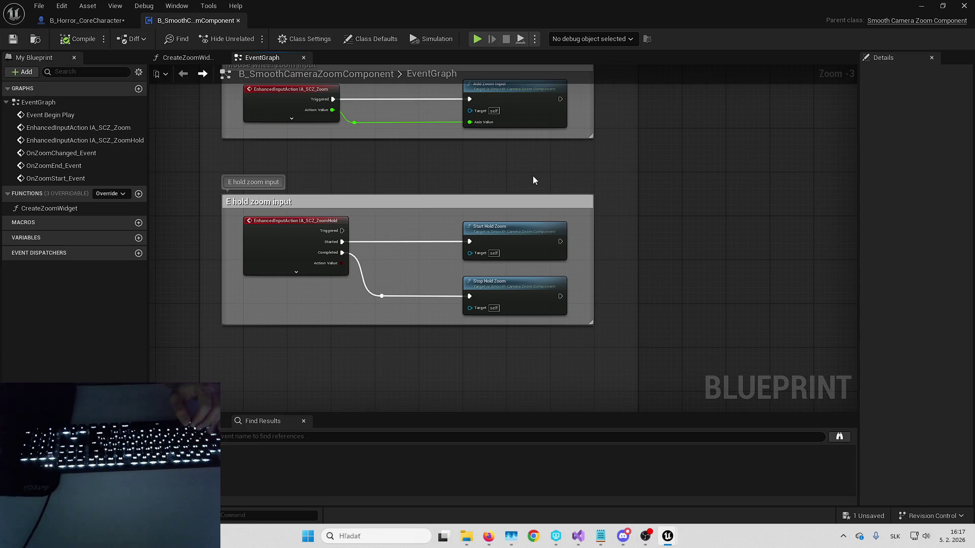
left_click_drag(533, 176, 519, 210)
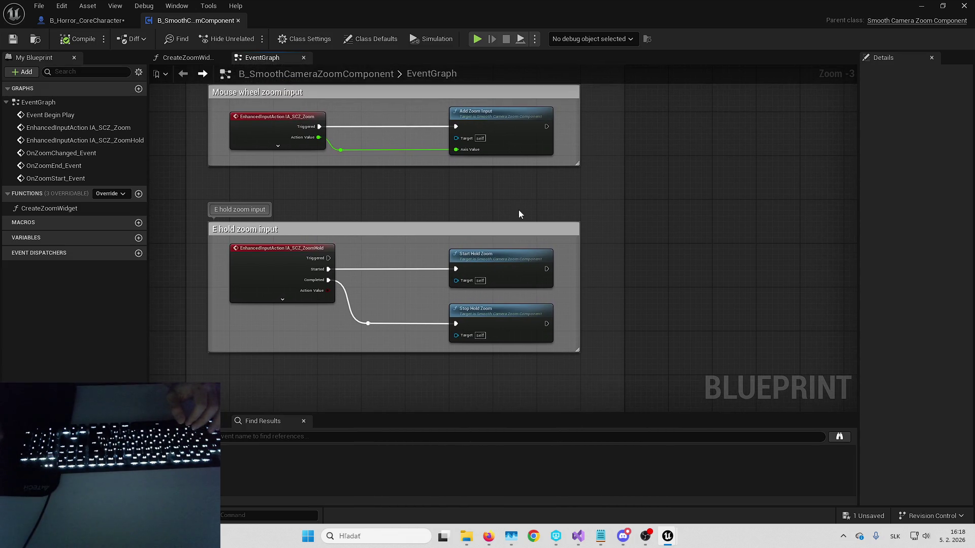
left_click(272, 138)
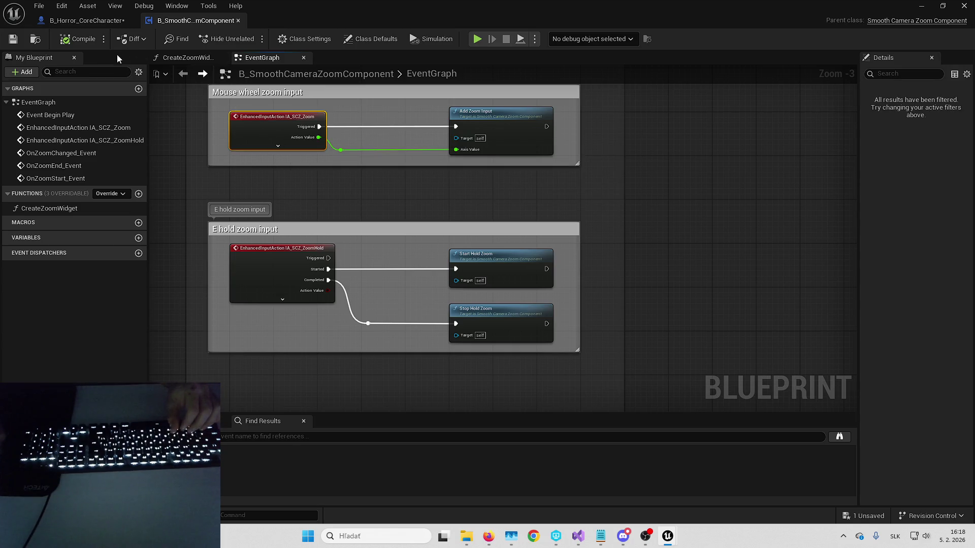
double_click(411, 139)
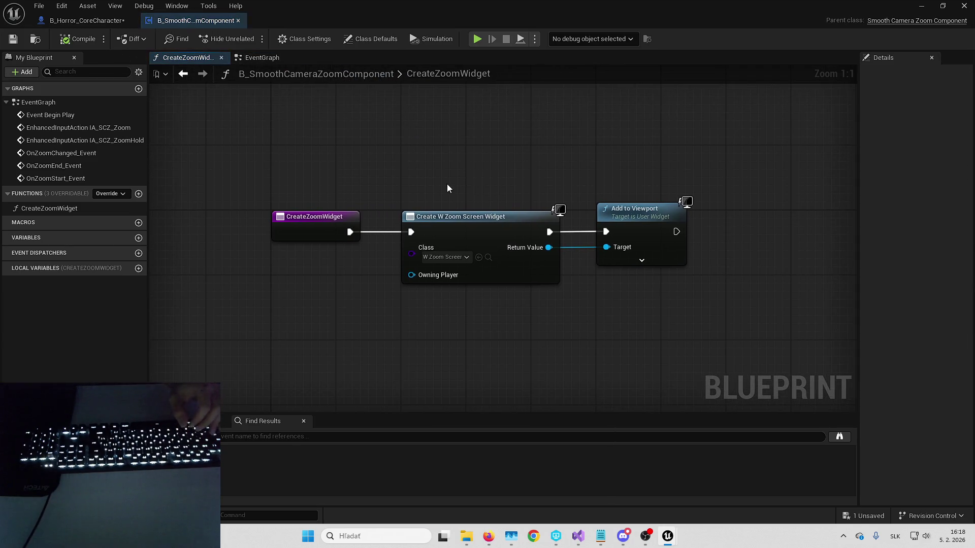
key("alt+Left")
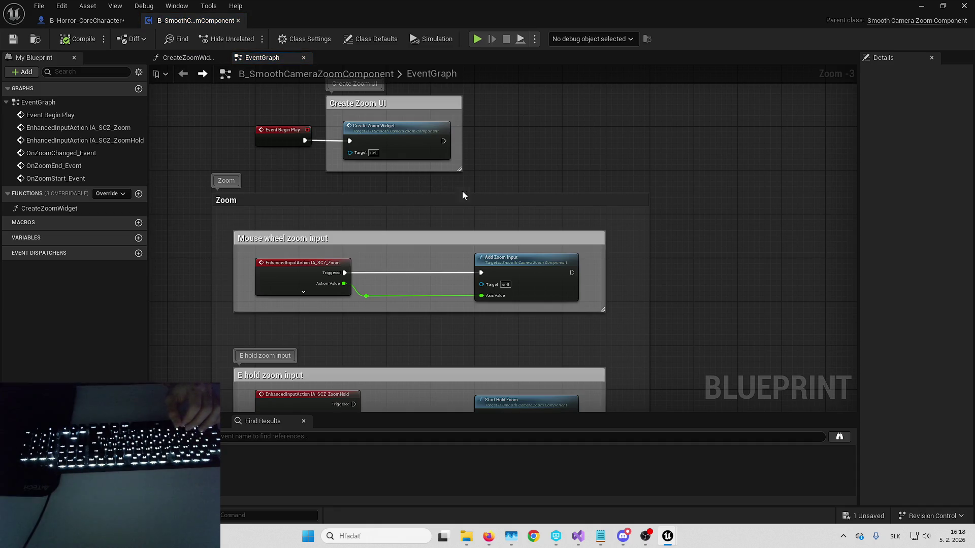
scroll(477, 187, "down", 2)
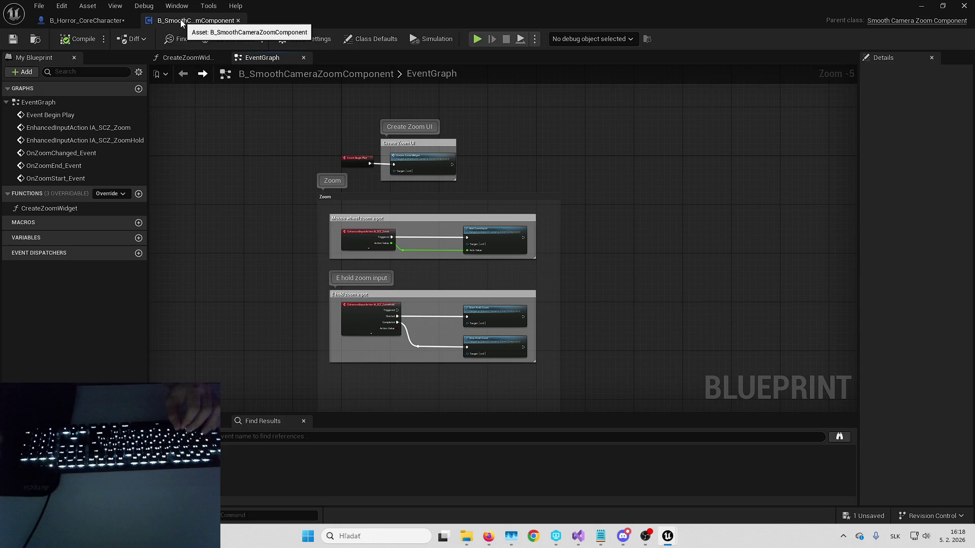
left_click(35, 38)
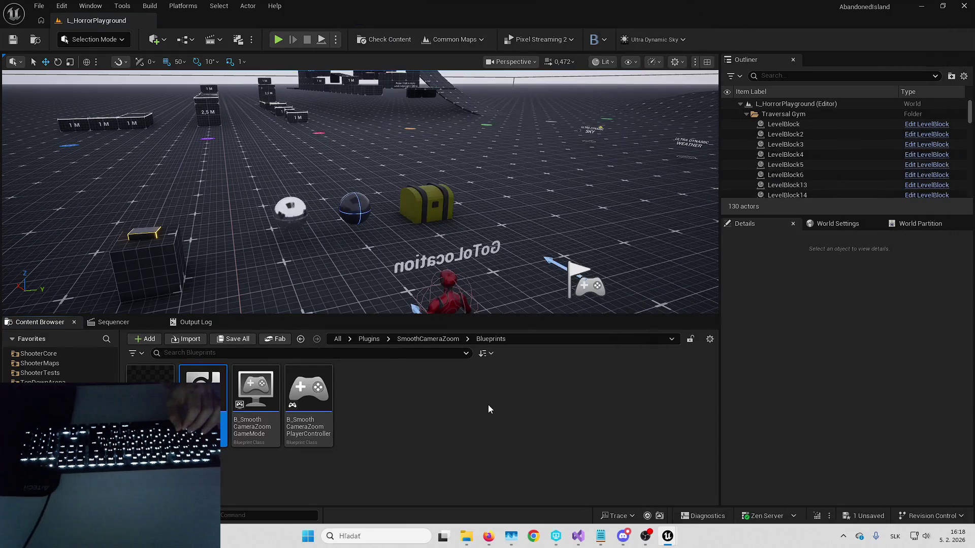
Step: Navigate to the Components folder under HorrorCore's Blueprints in the Content Browser
key("alt+Left")
left_click(423, 339)
double_click(255, 391)
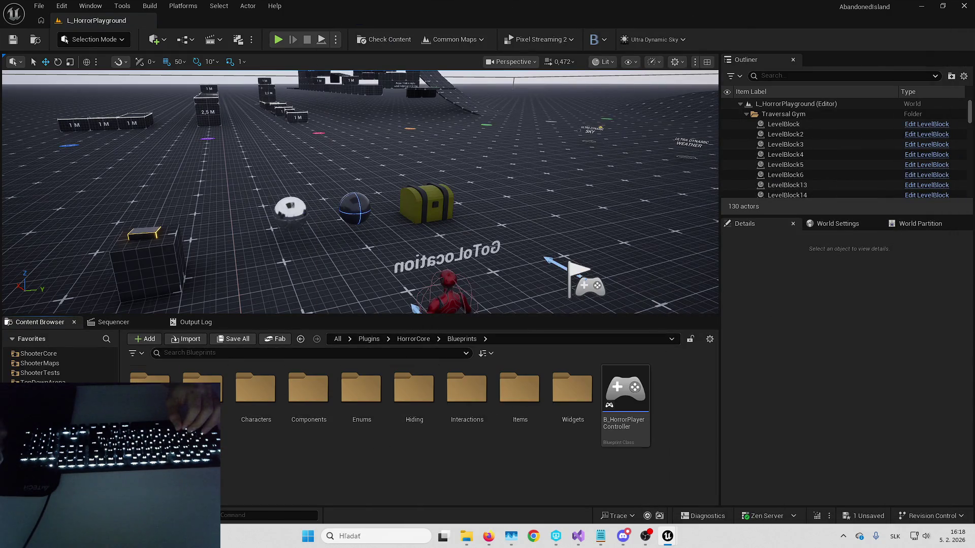
double_click(255, 391)
Step: Create a Blueprint class with SmoothCameraZoomComponent as parent, named B_HorrorSmoothCameraZoom
right_click(478, 442)
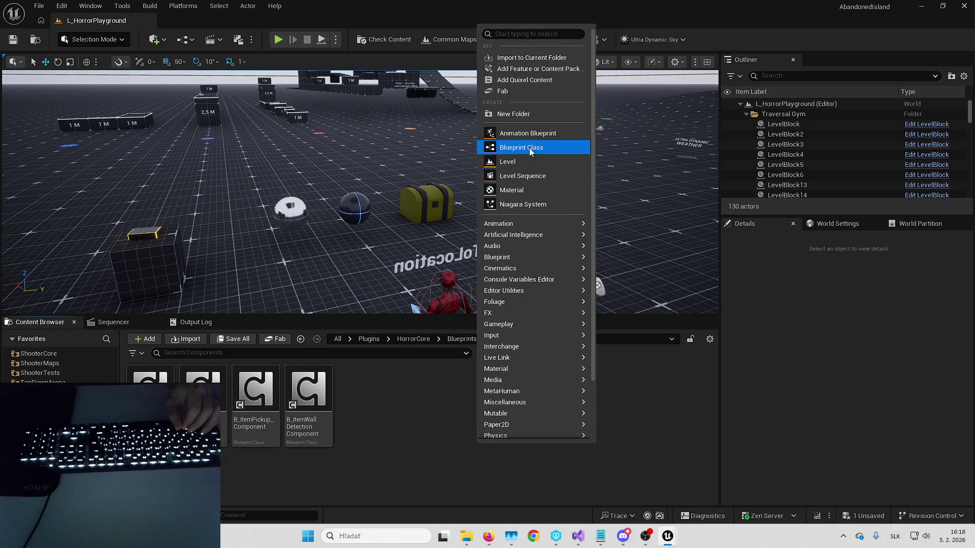
left_click(513, 148)
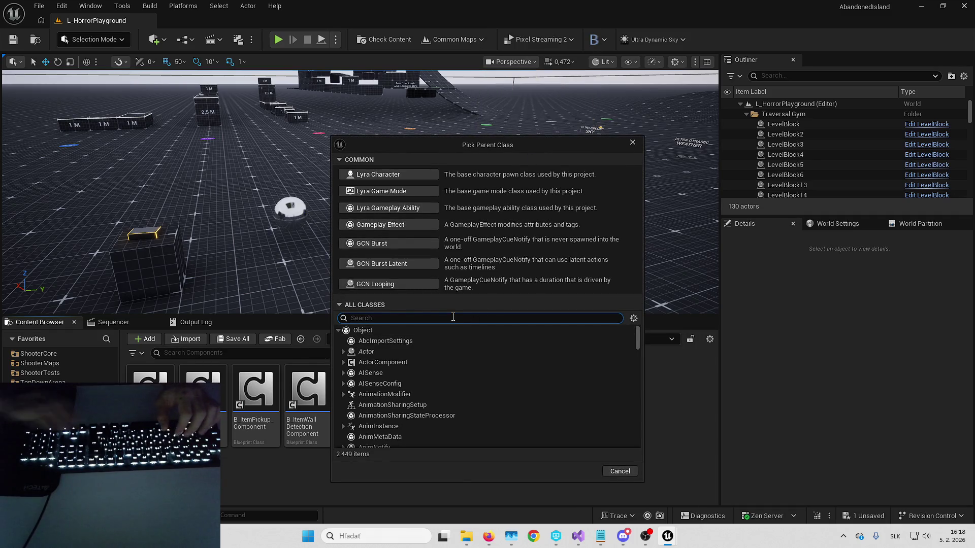
type("smooth camera zoom")
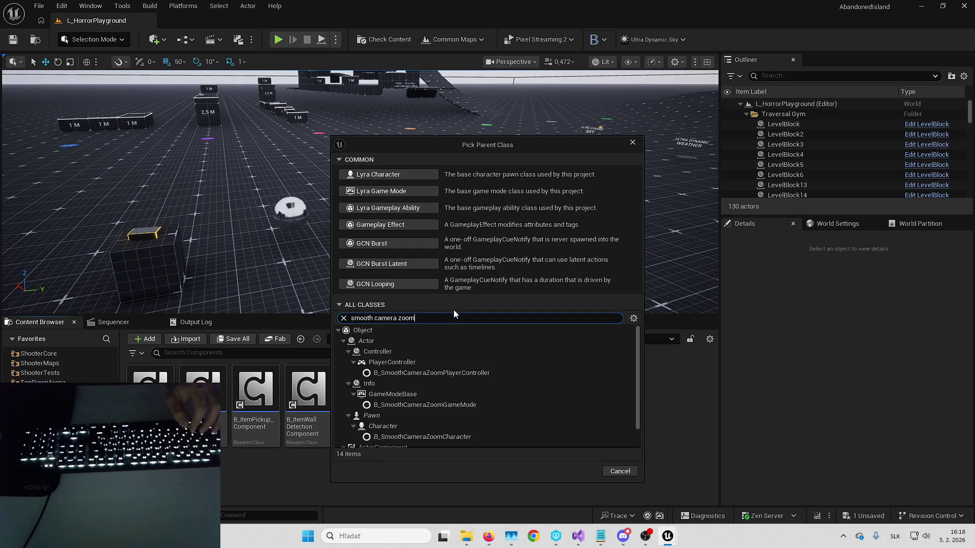
scroll(447, 380, "down", 2)
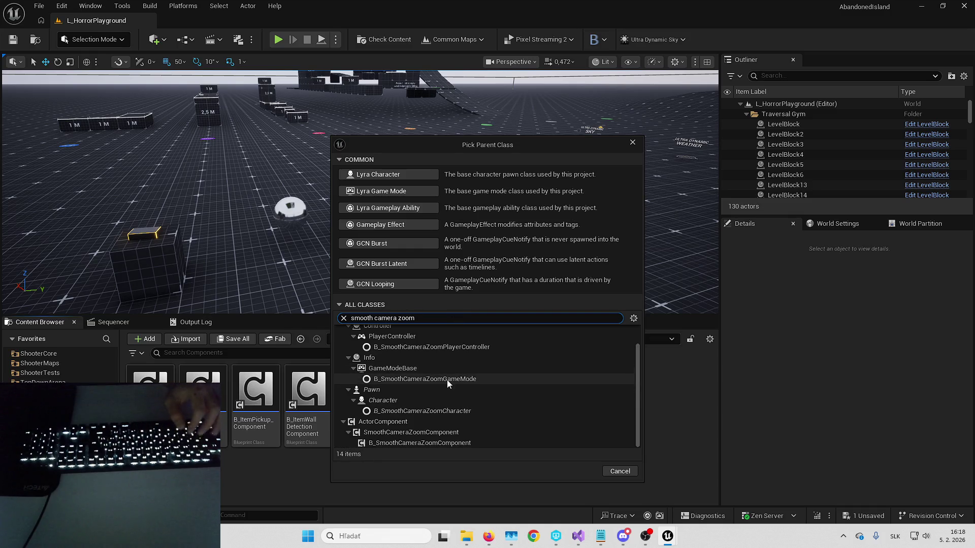
left_click(441, 432)
left_click(580, 471)
type("B_")
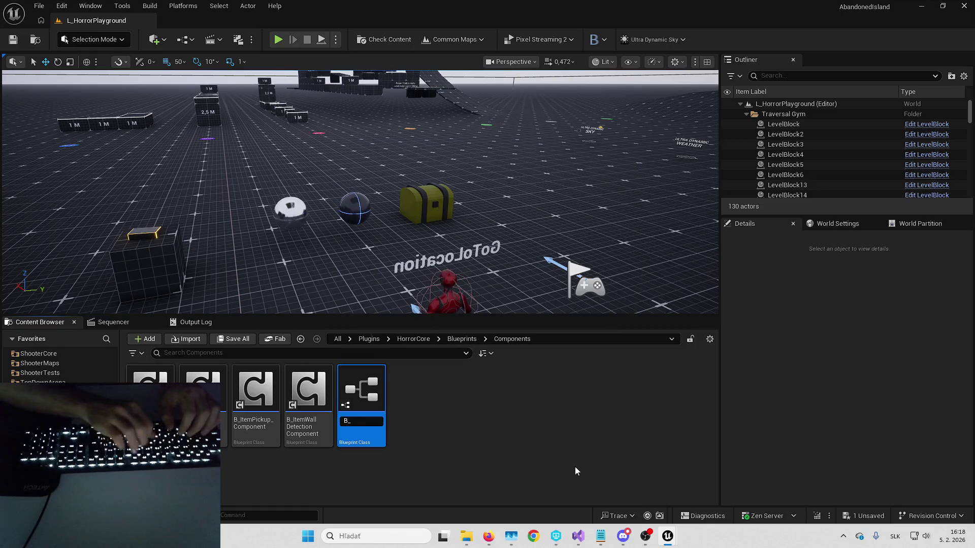
type("HorrorSmoothCa")
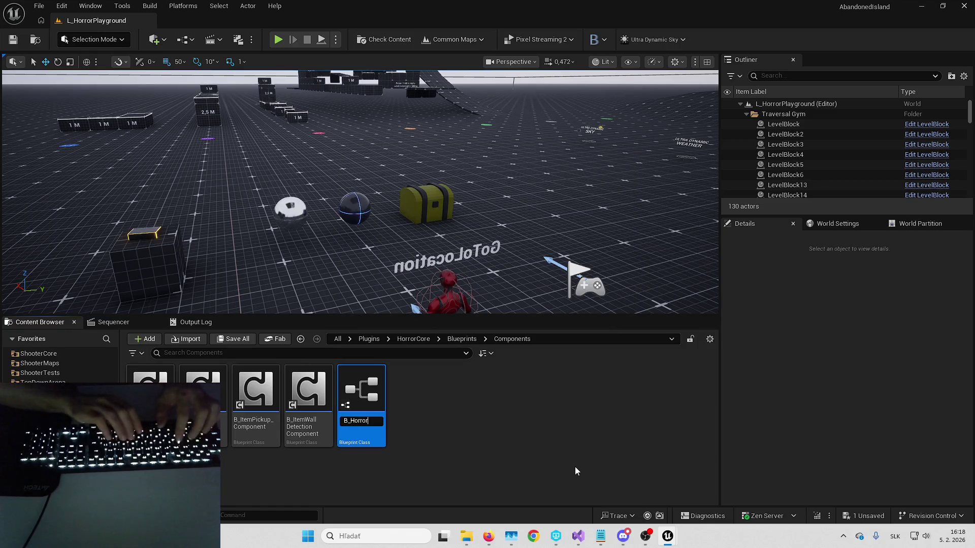
type("meraZoom")
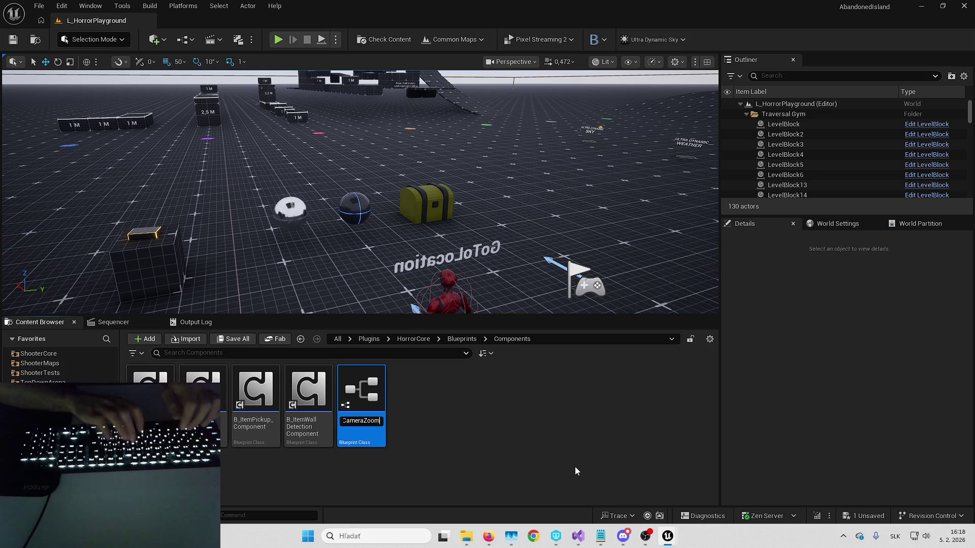
key("Return")
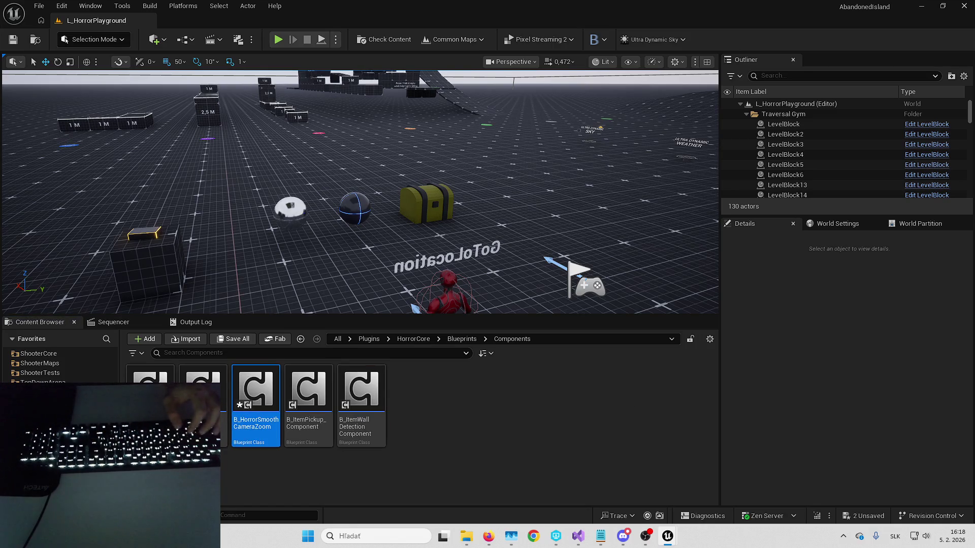
Step: Open the new component briefly, then open IMC_HorrorDefault from HorrorCore's Input folder
key("Return")
left_click(238, 20)
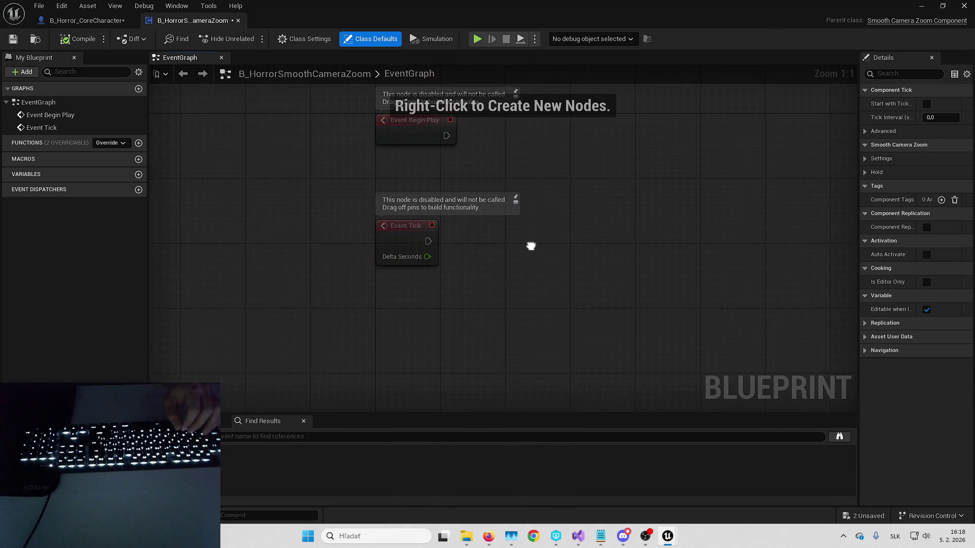
left_click(921, 6)
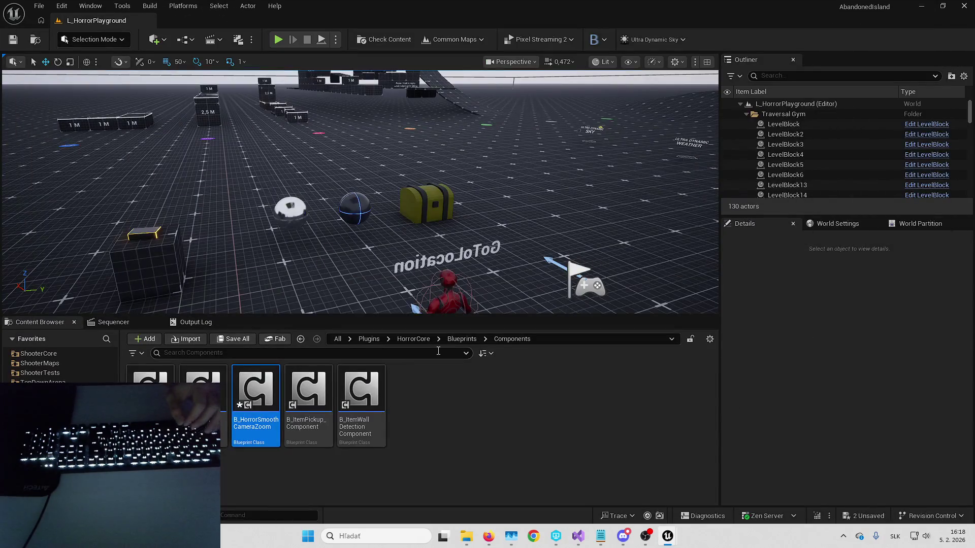
left_click(413, 339)
double_click(325, 390)
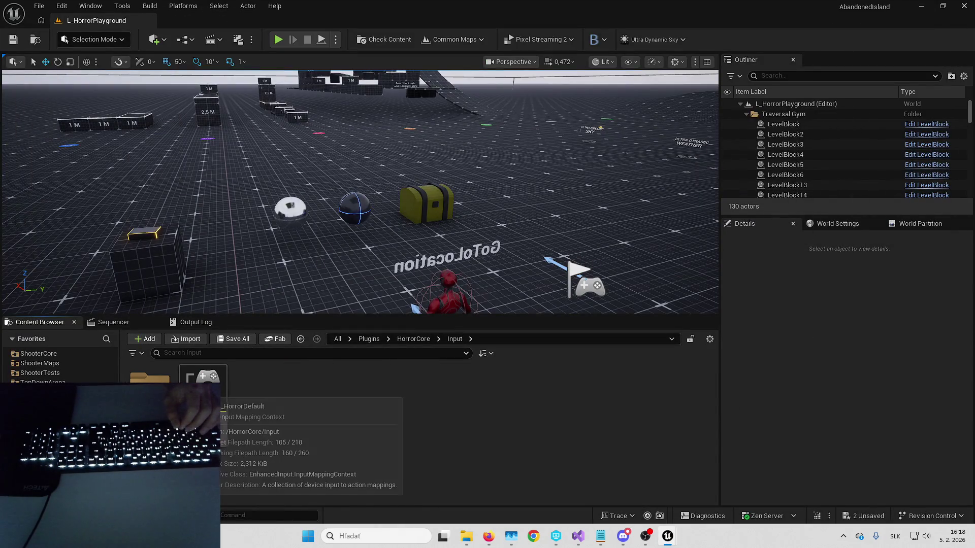
double_click(203, 391)
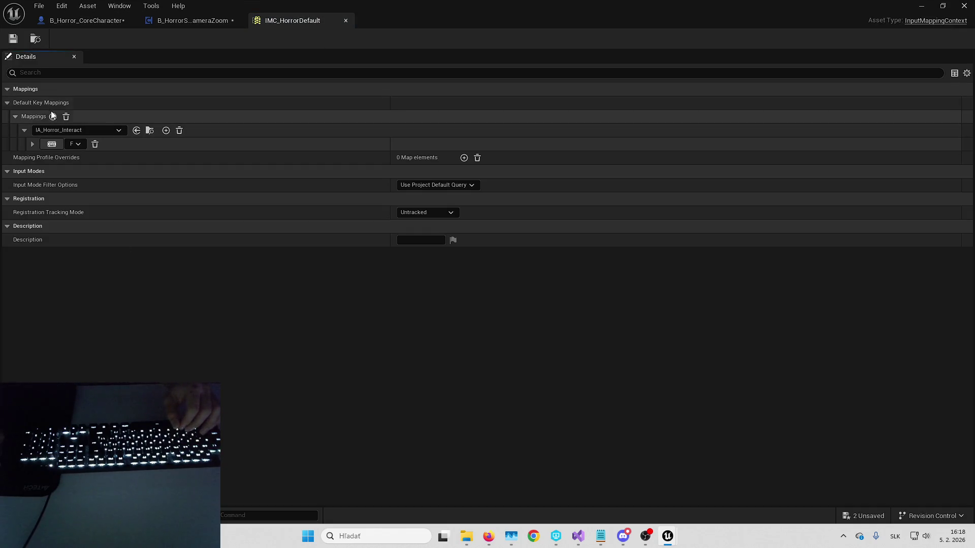
Step: Add a mapping row in IMC_HorrorDefault with a new IA_Horror_Zoom action on Mouse Wheel Axis
left_click(53, 116)
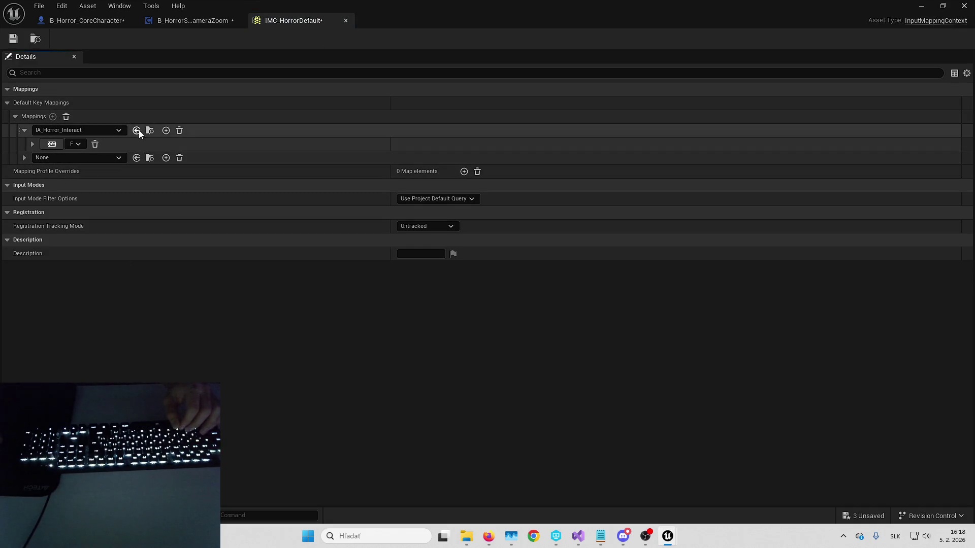
key("alt+Tab")
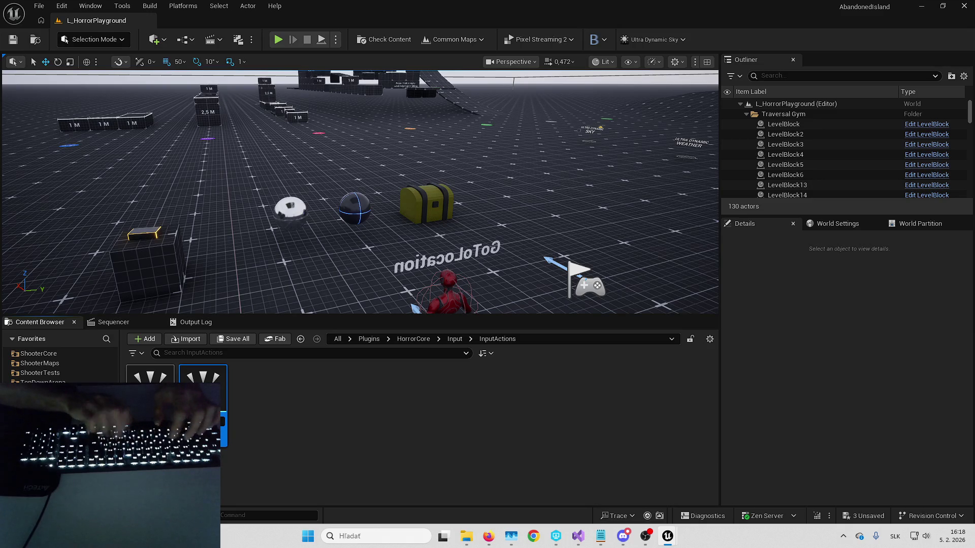
key("Return")
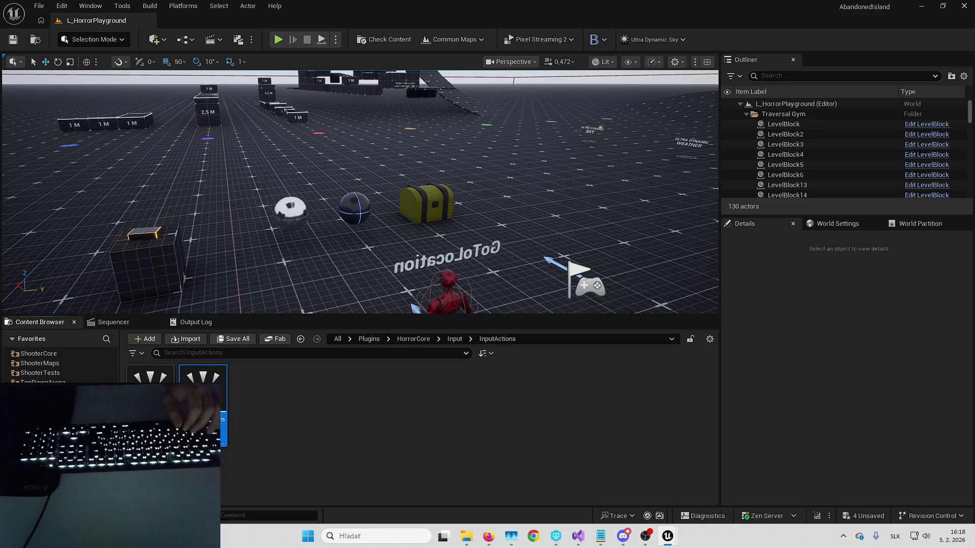
key("Return")
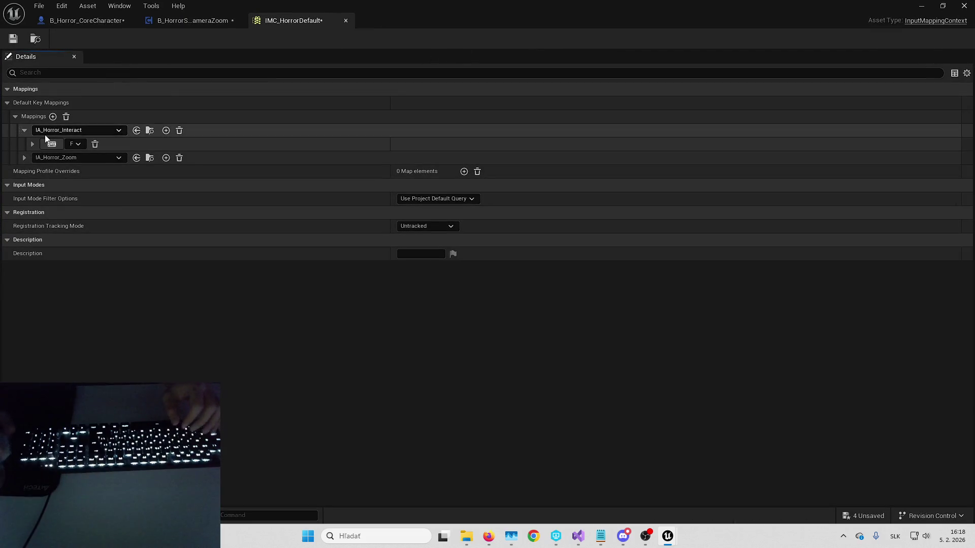
left_click(24, 158)
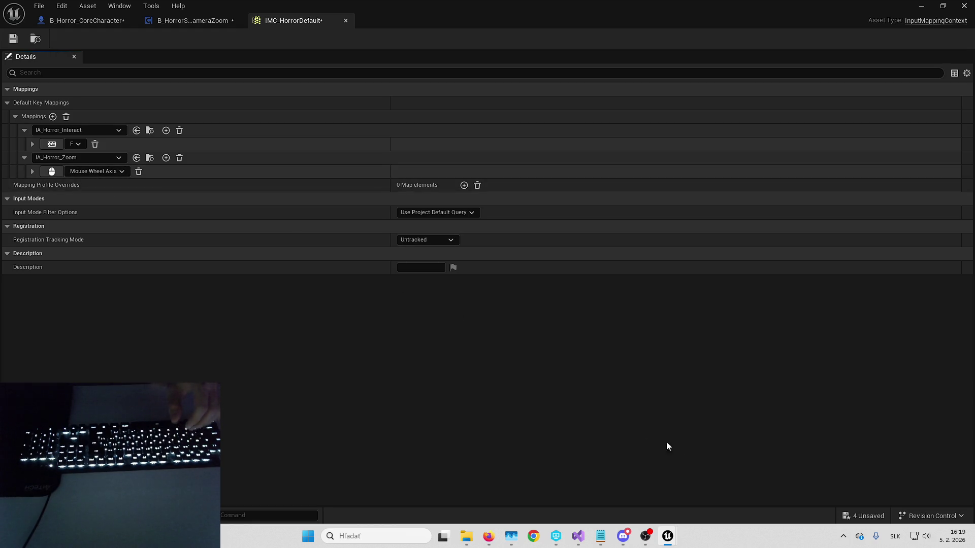
Step: Save all four modified assets and dismiss the validation-failed notice
left_click(861, 524)
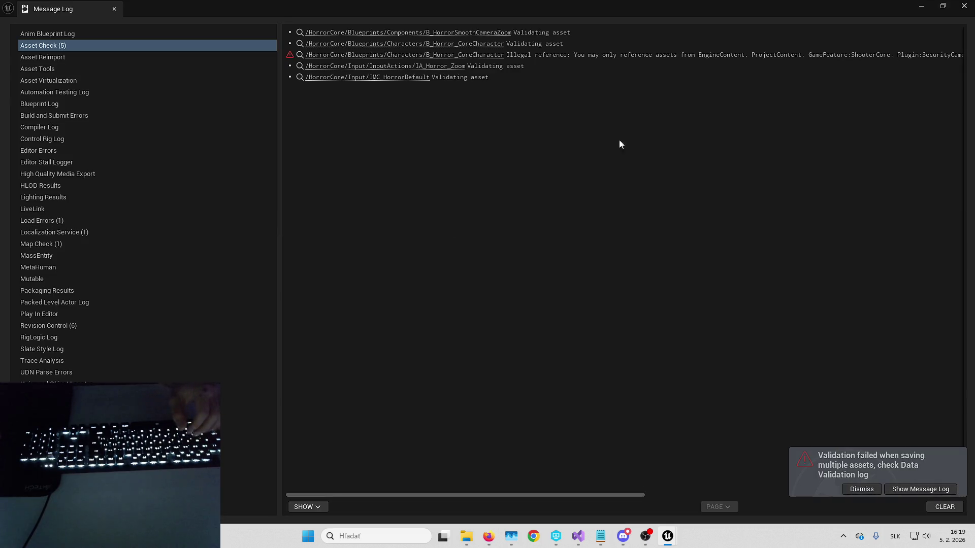
left_click(924, 6)
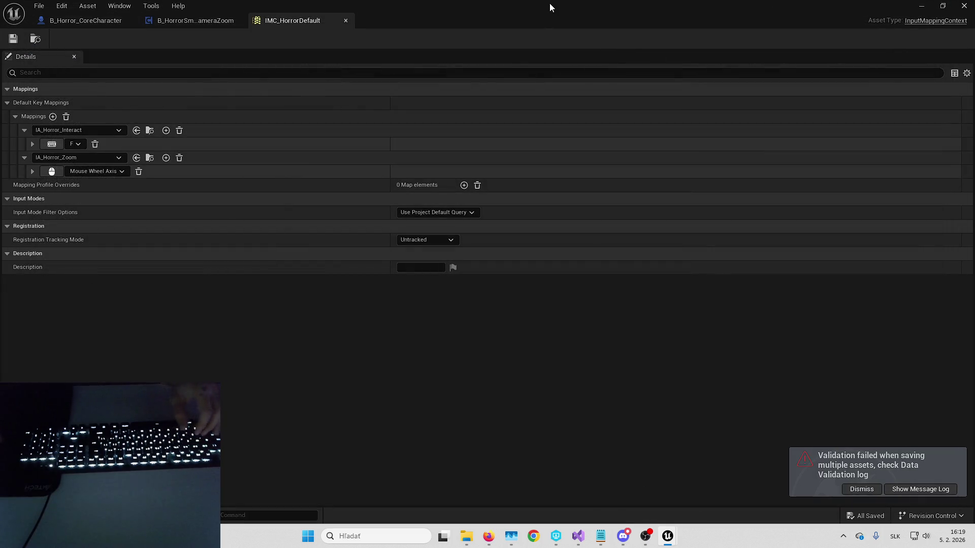
left_click(847, 489)
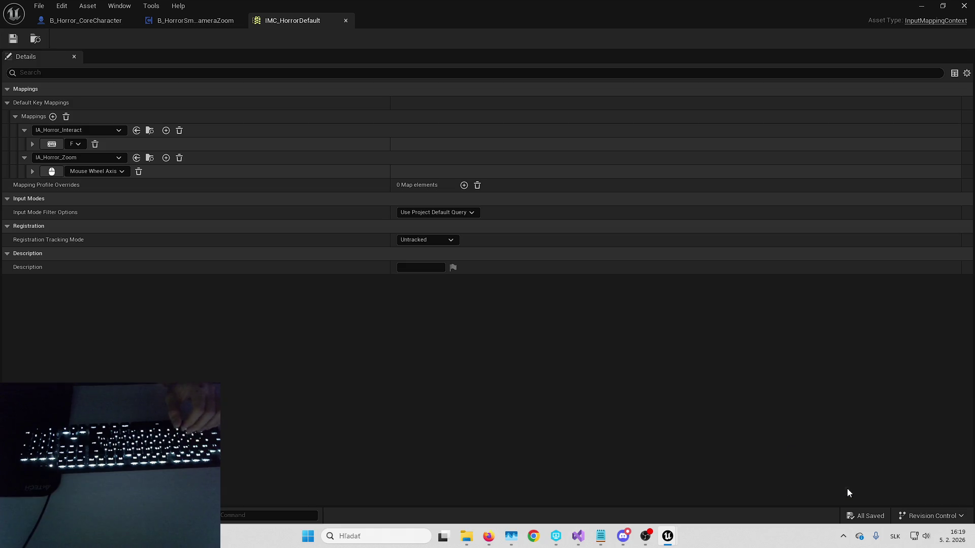
Step: Check the editor tabs' closing options without closing any, then return to the level from B_HorrorSmoothCameraZoom
right_click(207, 20)
key("Escape")
right_click(101, 20)
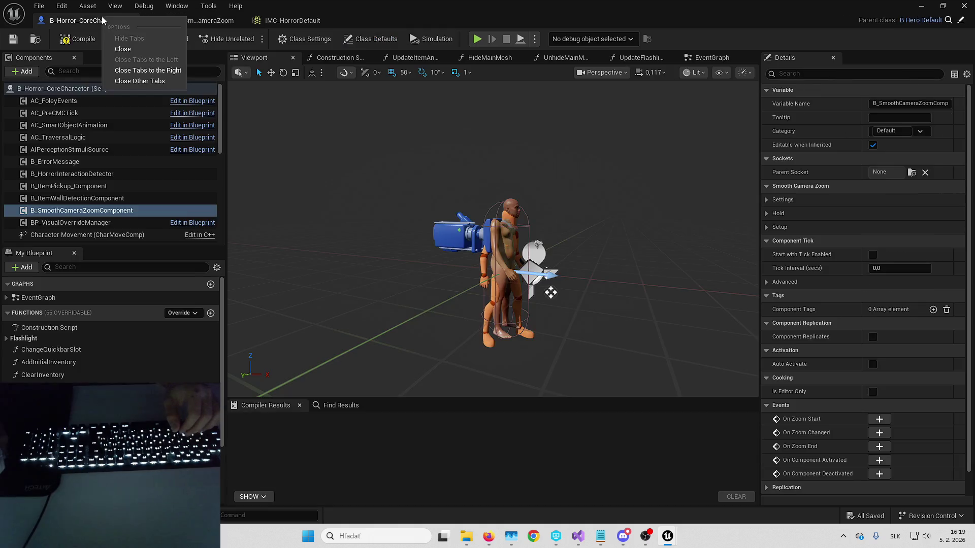
key("Escape")
right_click(313, 20)
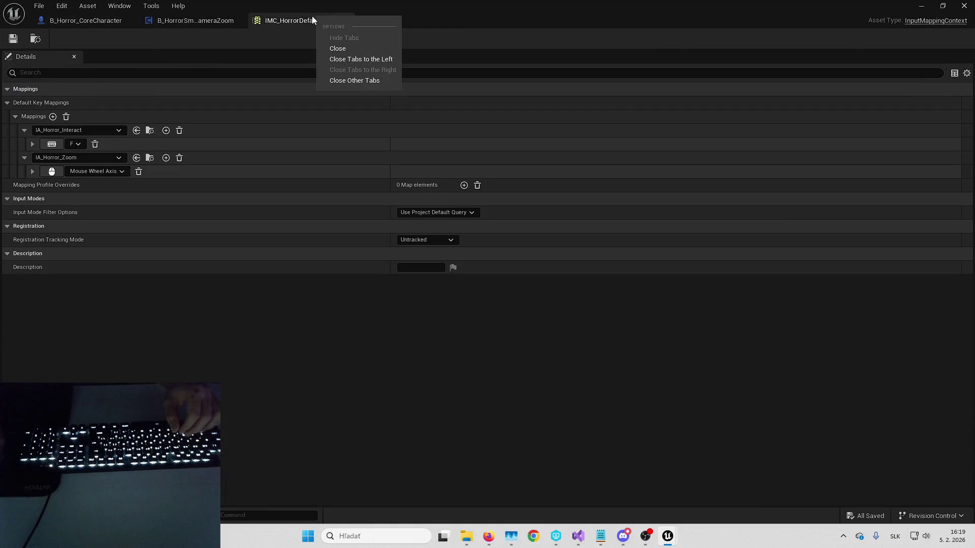
key("Escape")
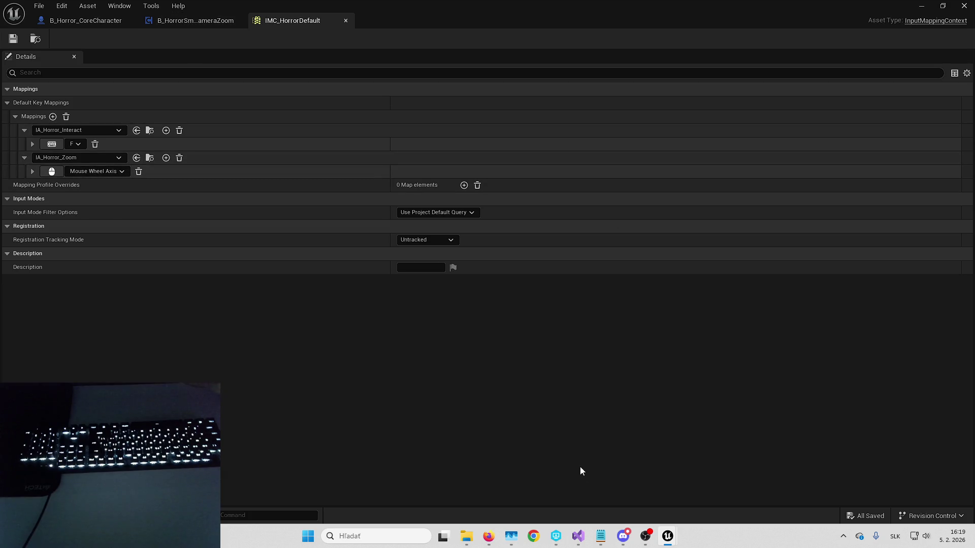
left_click(195, 21)
left_click(921, 6)
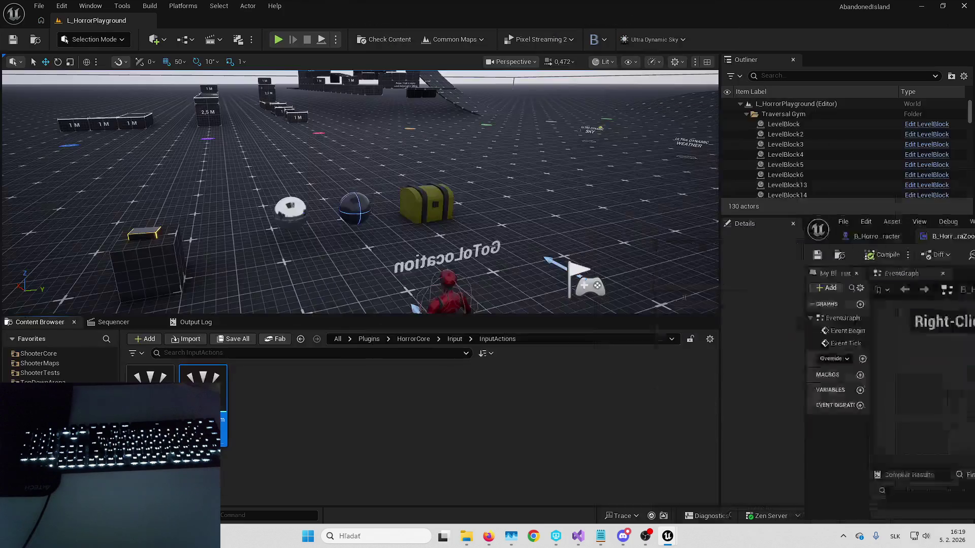
Step: Look through the horror Components and Characters folders in the Content Browser
left_click(413, 339)
double_click(418, 418)
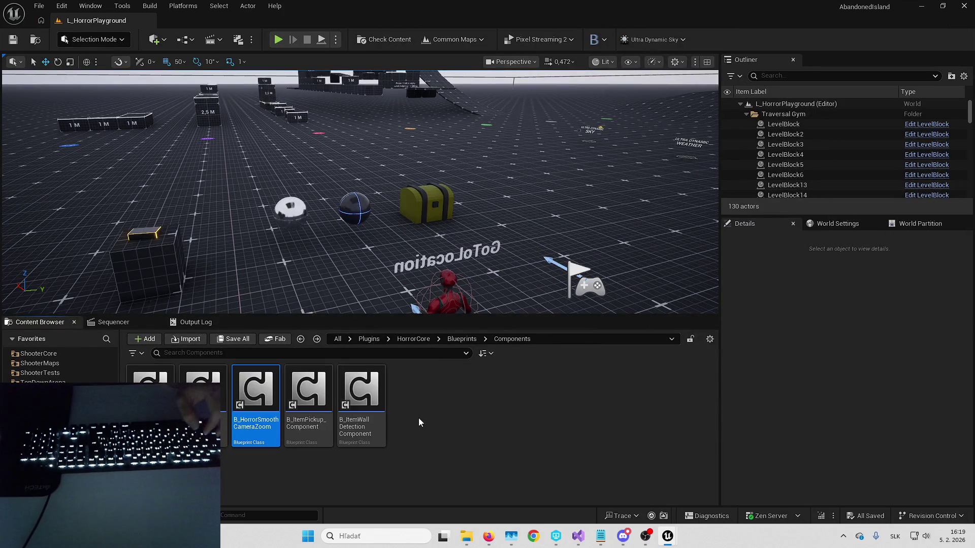
key("alt+Left")
double_click(427, 406)
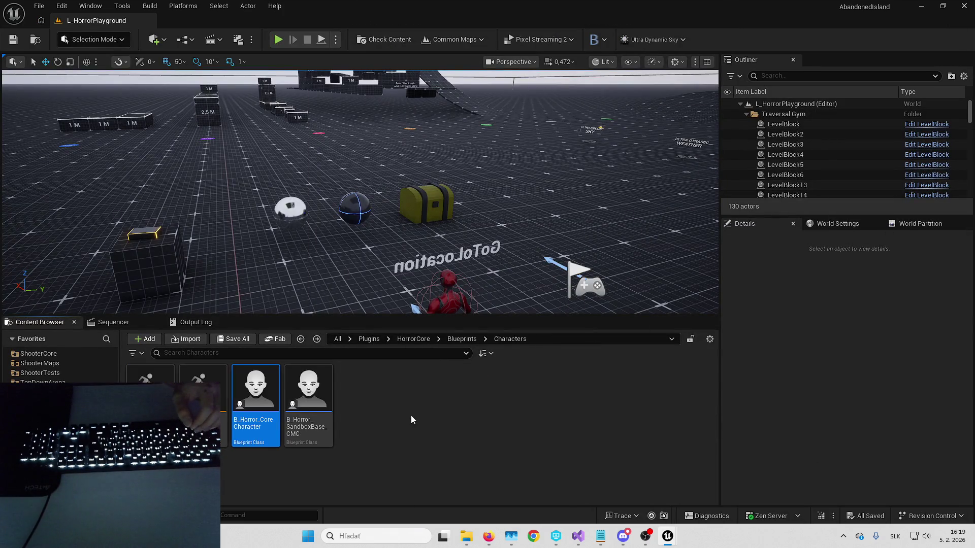
Step: Browse to Plugins > SmoothCameraZoom > Input > InputActions and open IA_SCZ_Zoom
left_click(337, 339)
double_click(308, 401)
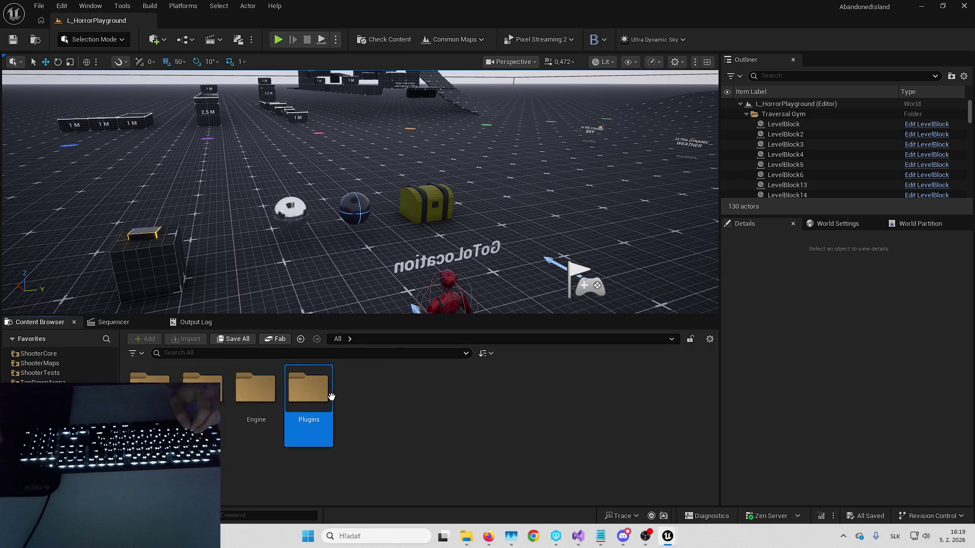
left_click(451, 430)
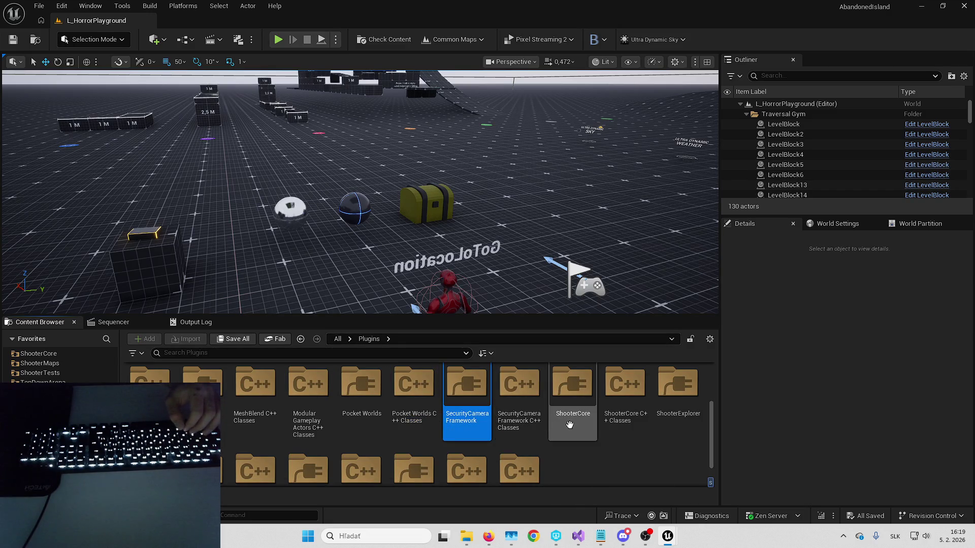
scroll(203, 422, "down", 1)
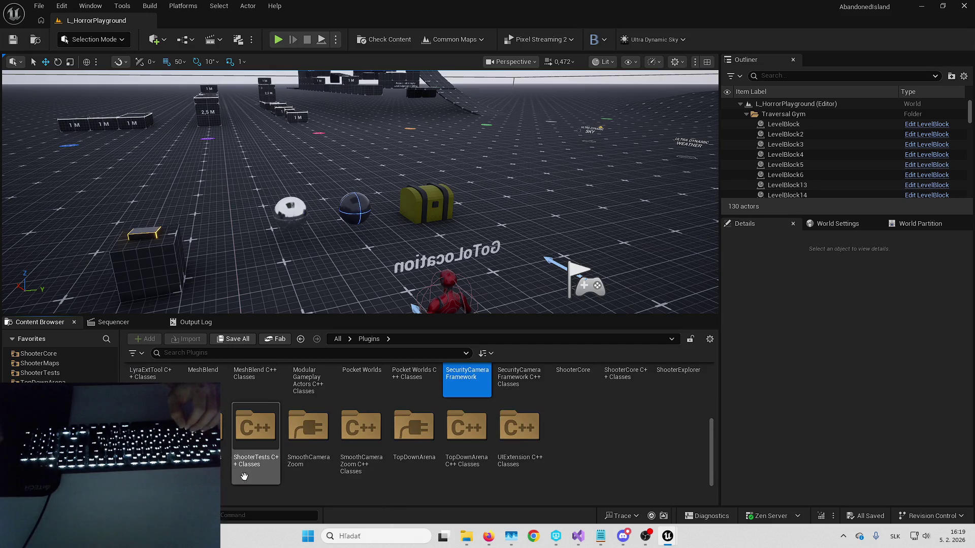
double_click(308, 427)
double_click(249, 411)
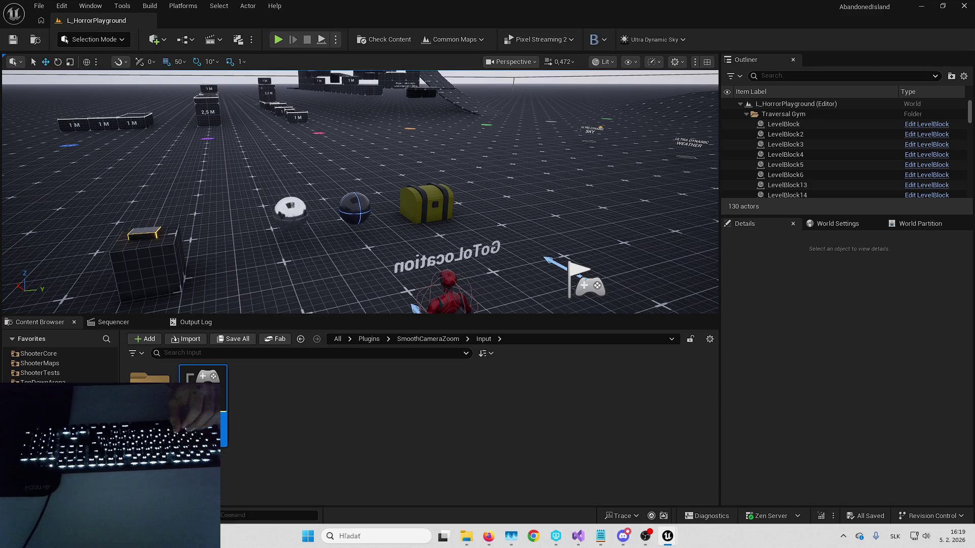
double_click(150, 388)
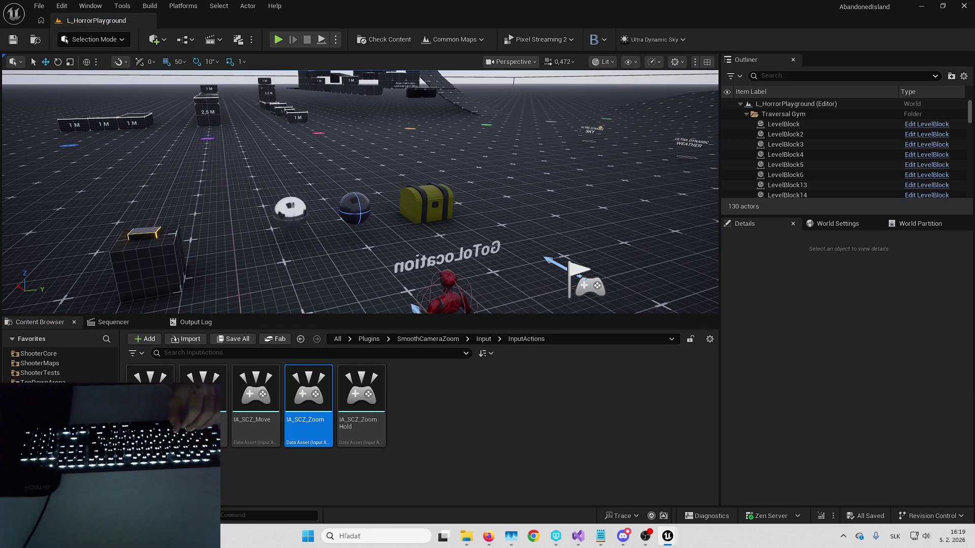
key("Return")
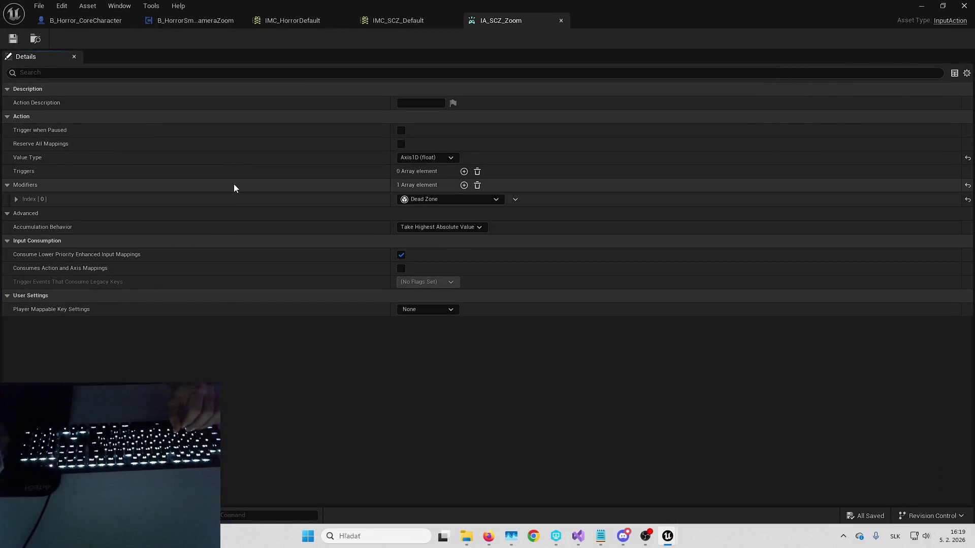
Step: Inspect IA_SCZ_Zoom's Dead Zone threshold and the IMC_SCZ_Default mappings
left_click(236, 198)
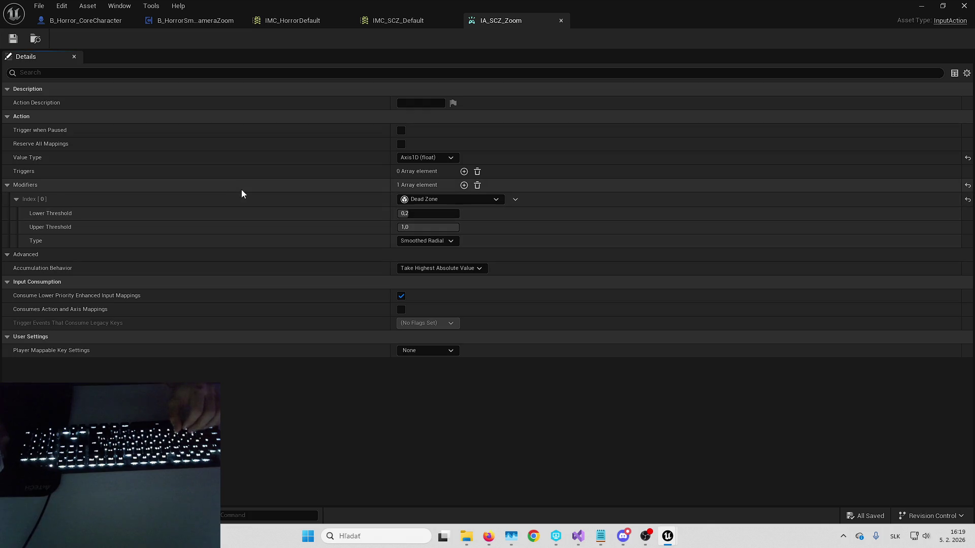
left_click(561, 21)
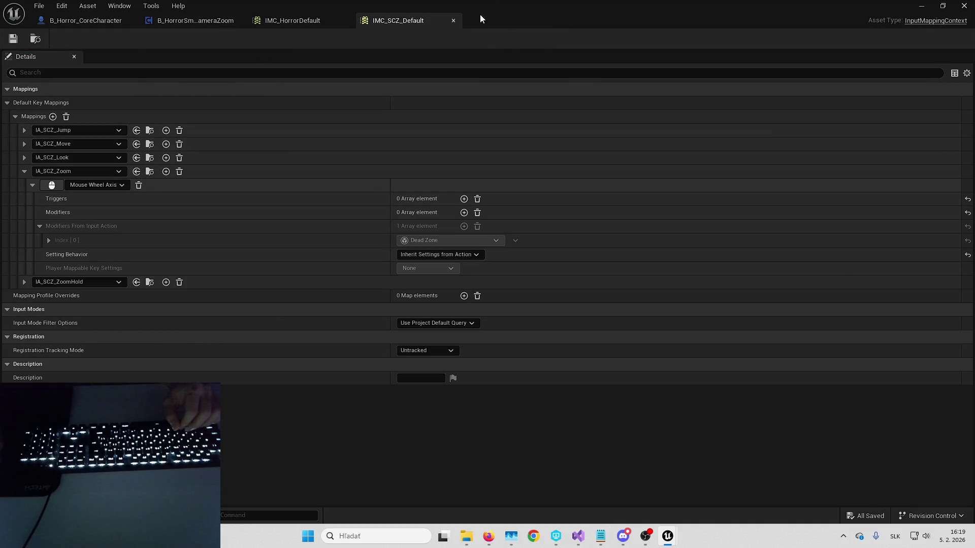
left_click(454, 20)
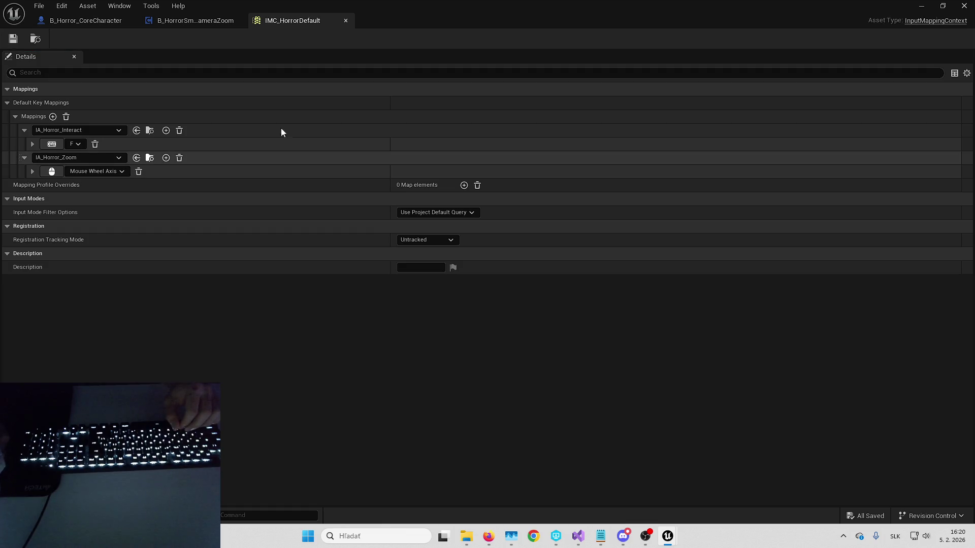
left_click(921, 5)
Step: Set IA_Horror_Zoom's value type to Axis1D (float), add a Dead Zone modifier, and save it
double_click(203, 386)
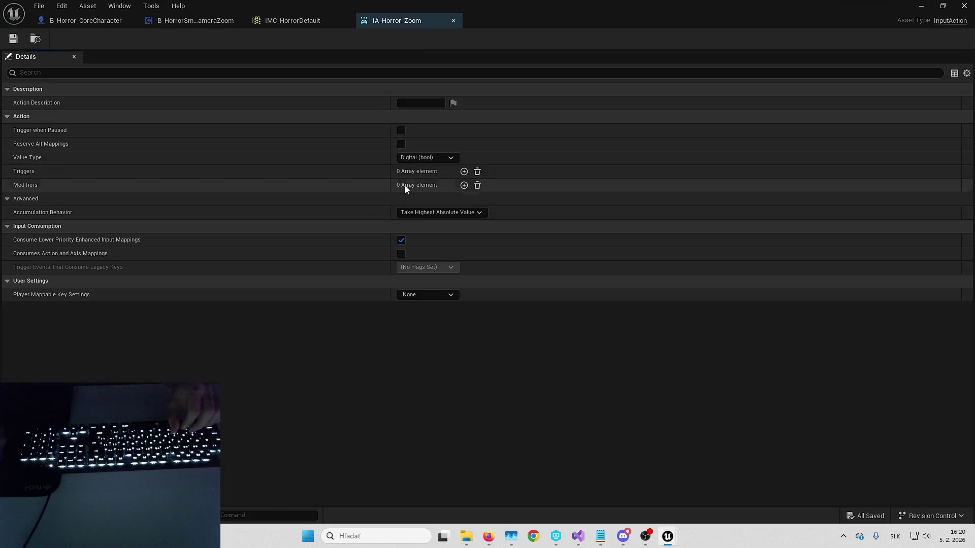
left_click(443, 158)
left_click(432, 171)
left_click(464, 185)
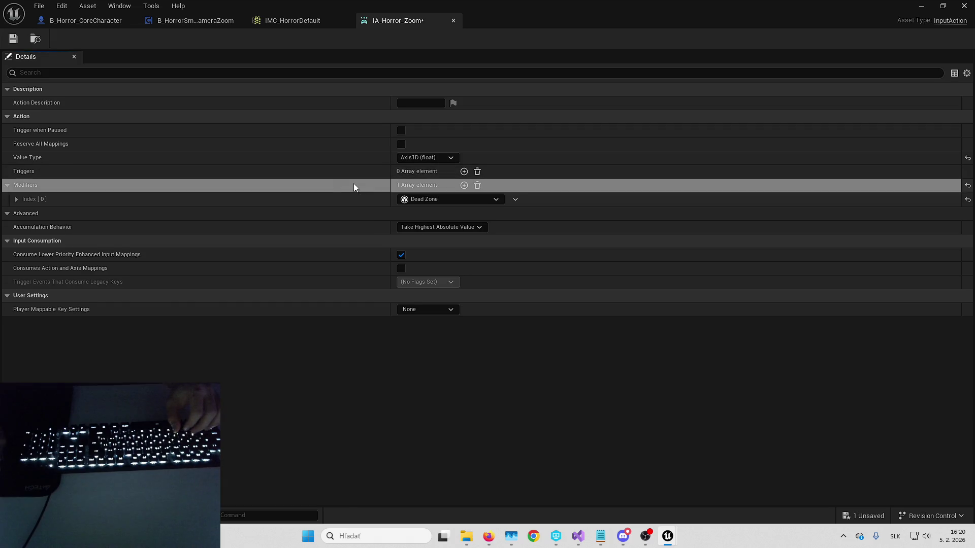
left_click(138, 200)
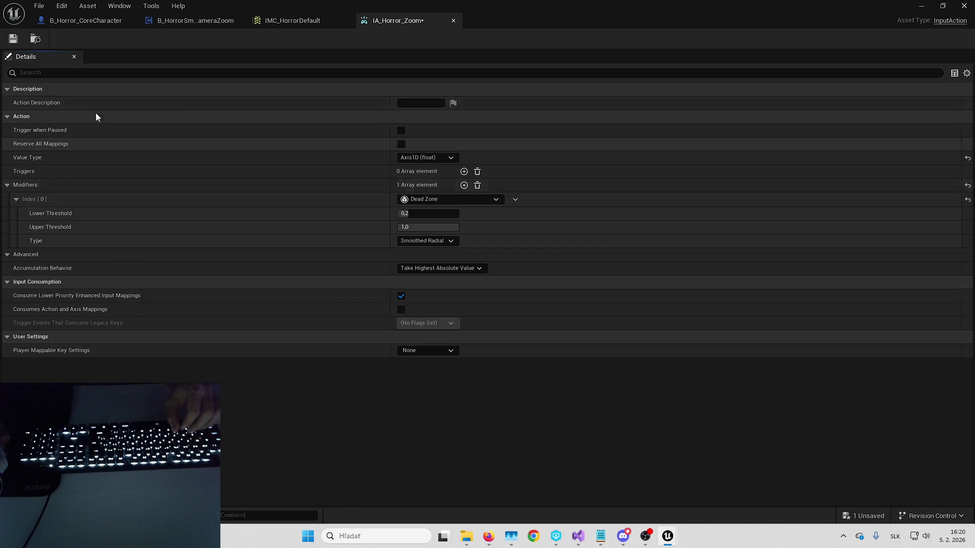
left_click(13, 39)
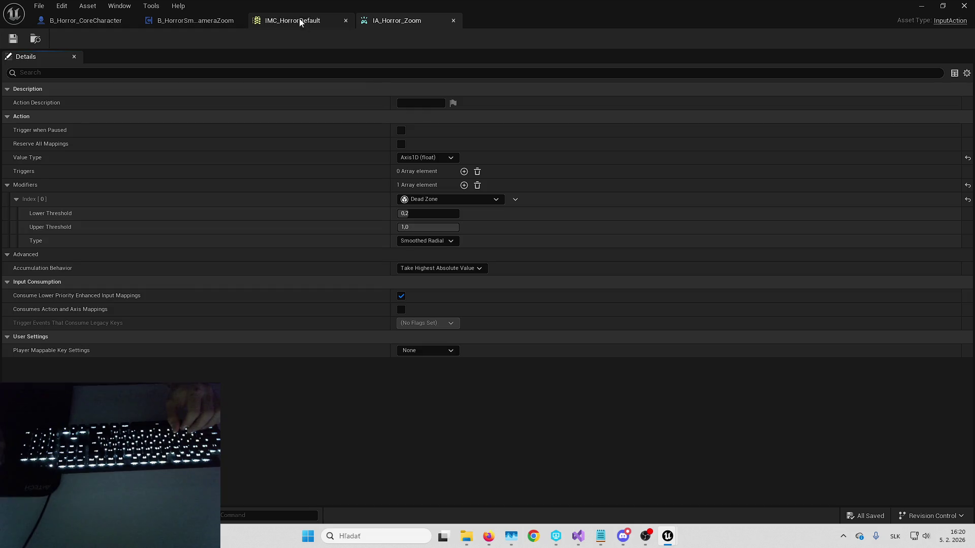
left_click(173, 21)
left_click_drag(237, 126, 371, 250)
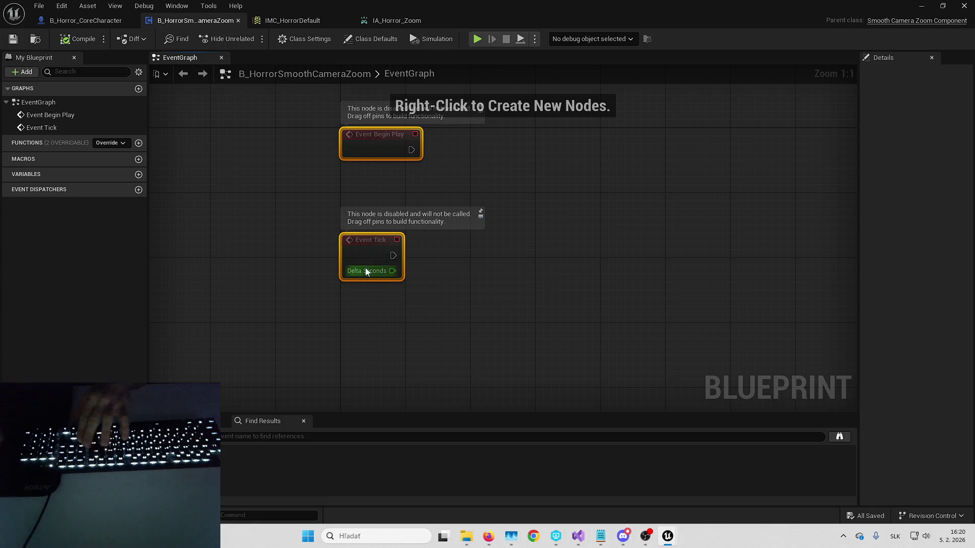
Step: Delete the Event Tick node from B_HorrorSmoothCameraZoom's event graph
left_click(381, 258)
key("Delete")
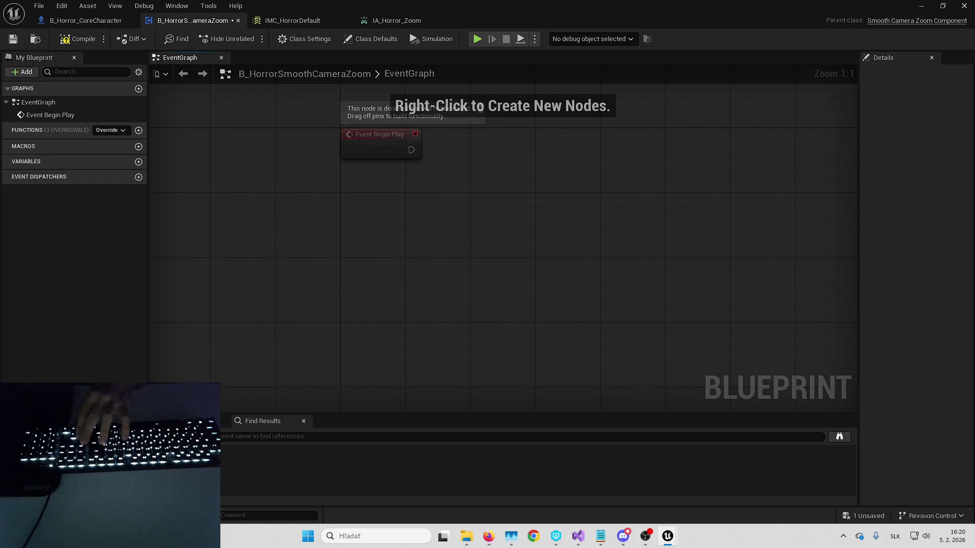
right_click(403, 205)
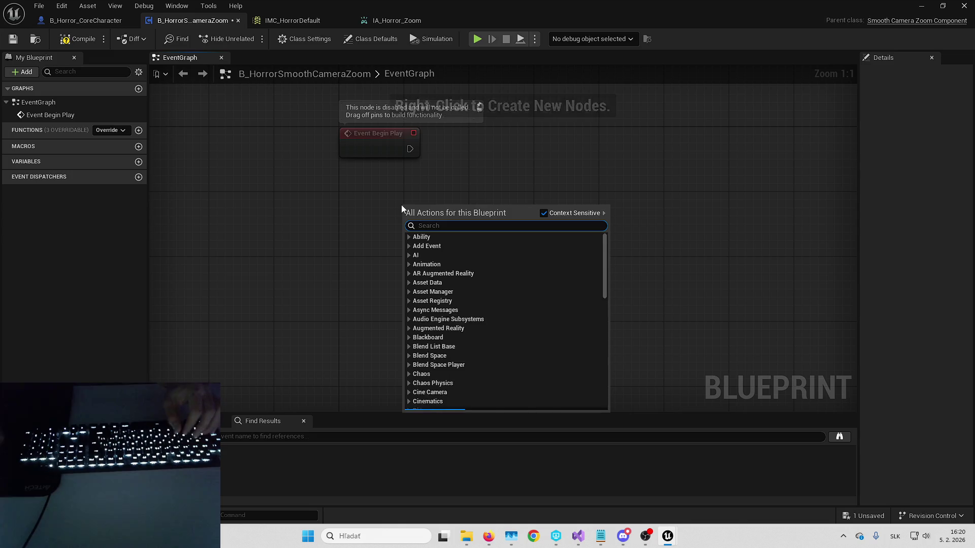
left_click(442, 159)
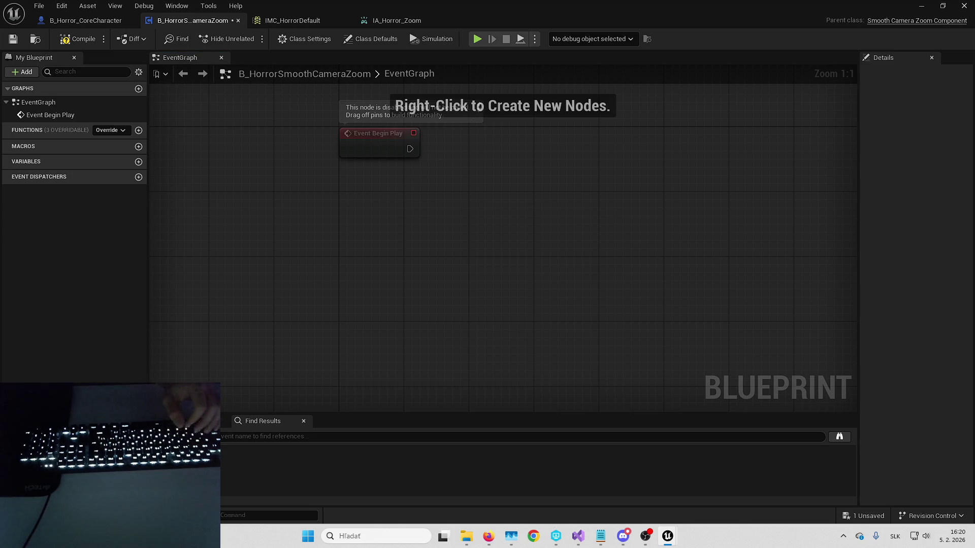
Step: Place an IA_Horror_Zoom input event node and an Add Zoom Input node
right_click(398, 222)
type("ia_")
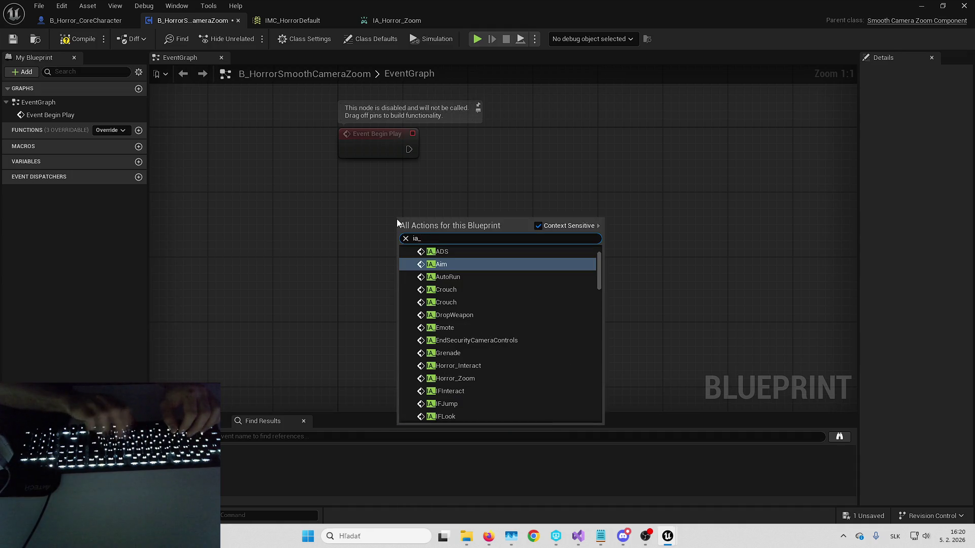
type("horror")
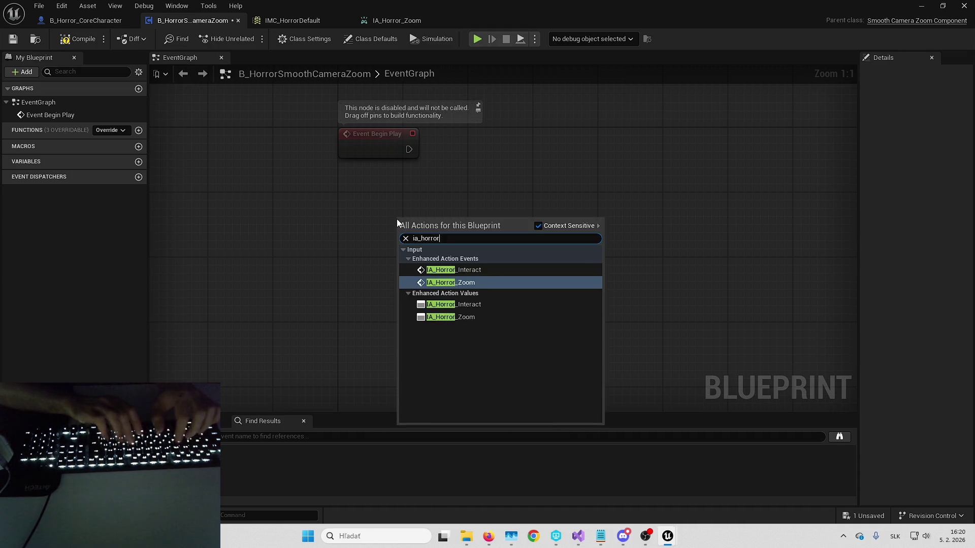
key("Return")
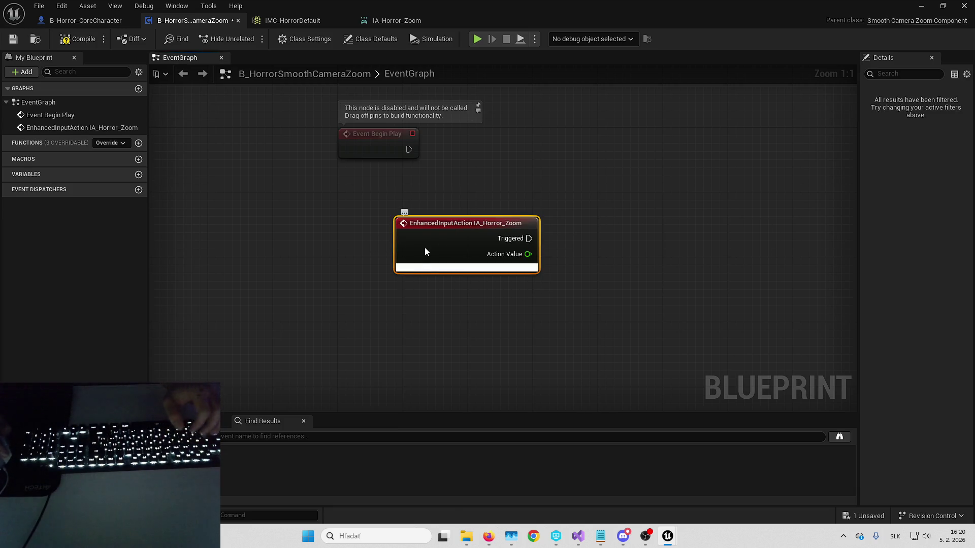
mouse_move(427, 249)
left_mouse_down()
mouse_move(389, 224)
mouse_move(391, 210)
left_mouse_up()
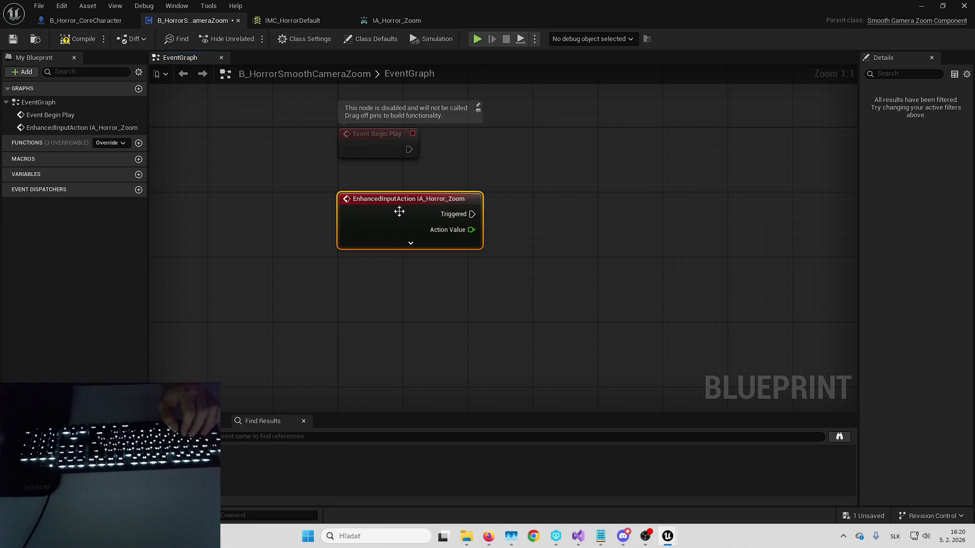
right_click(546, 213)
type("add zoom")
key("Return")
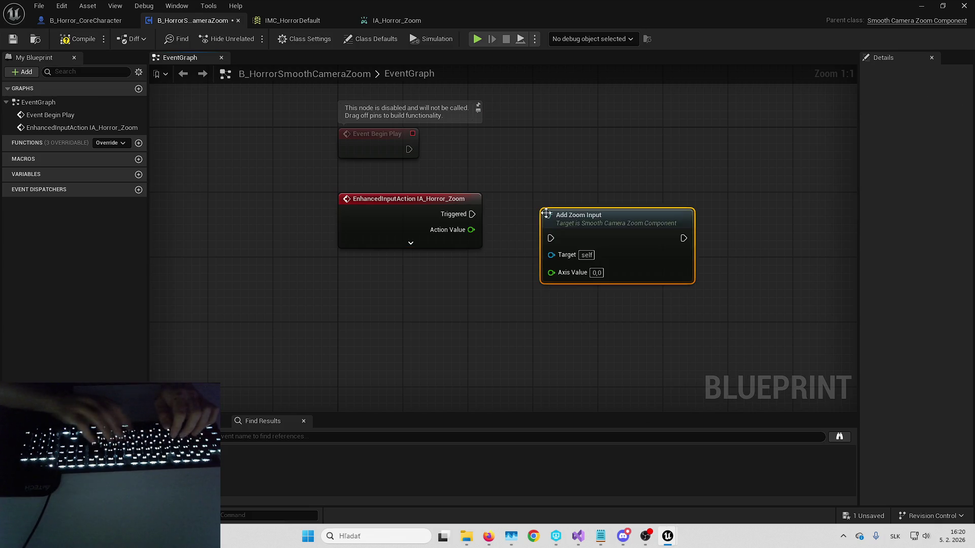
Step: Wire Triggered into Add Zoom Input and Action Value into Axis Value, then save
left_click(472, 215)
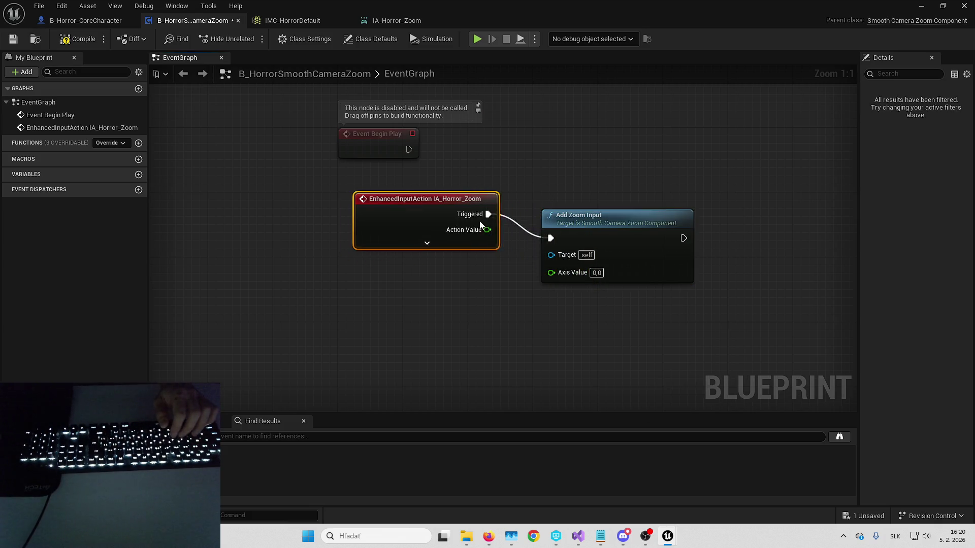
mouse_move(472, 230)
left_mouse_down()
mouse_move(577, 282)
mouse_move(551, 273)
left_mouse_up()
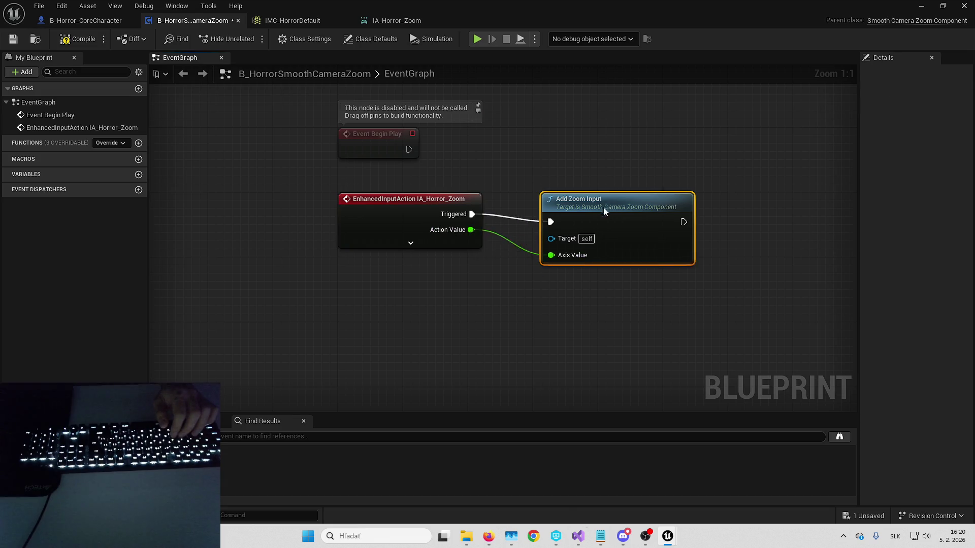
mouse_move(599, 216)
left_mouse_down()
mouse_move(588, 191)
mouse_move(635, 95)
left_mouse_up()
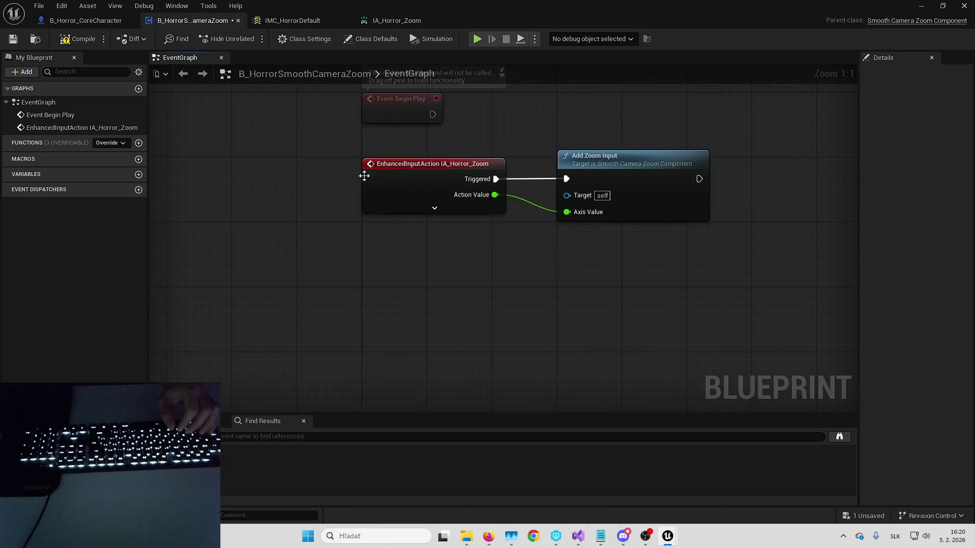
left_click_drag(477, 285, 445, 251)
left_click(13, 39)
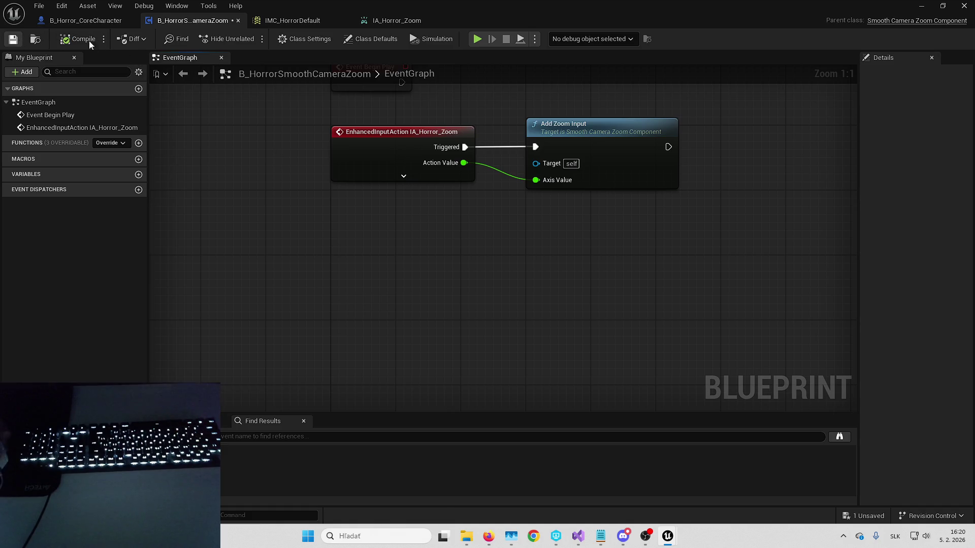
left_click(370, 38)
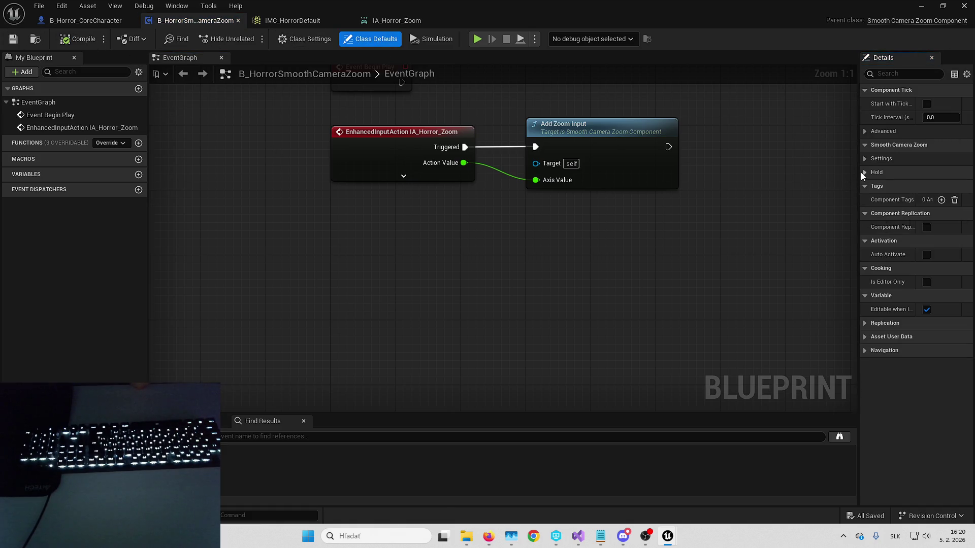
Step: In the class defaults, set Zoom Speed to 5,0, keep Hold FOV 65, and uncheck Enable Hold Zoom
left_click_drag(859, 172, 760, 169)
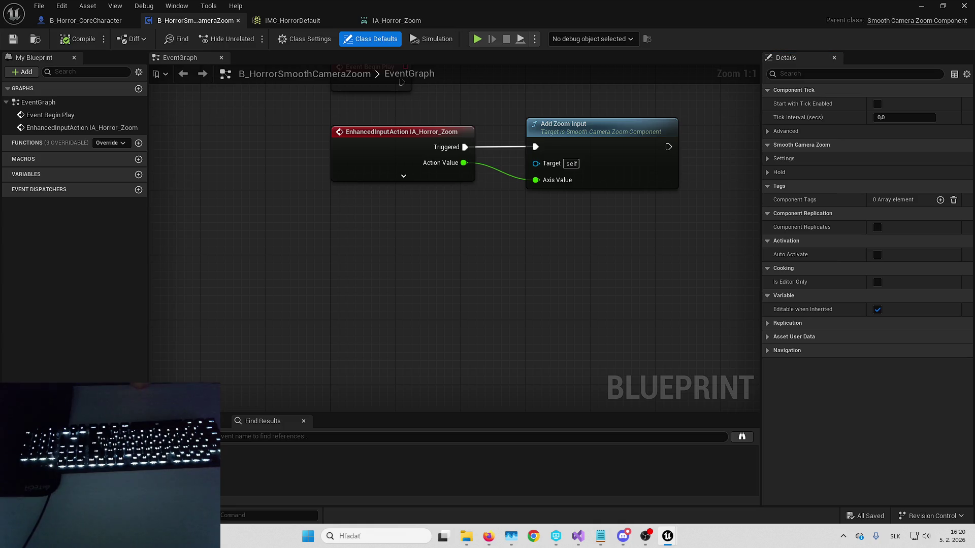
left_click(769, 172)
left_click(813, 159)
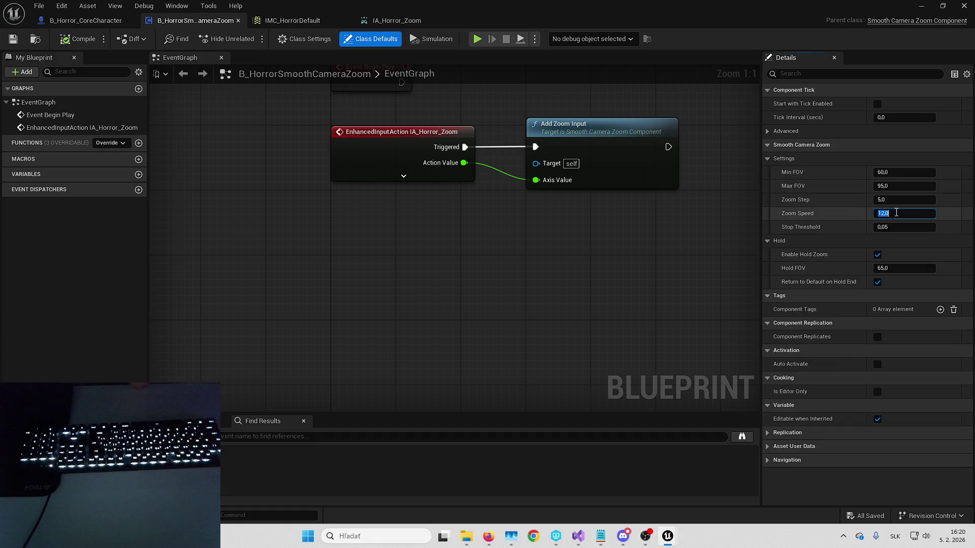
type("5")
key("Return")
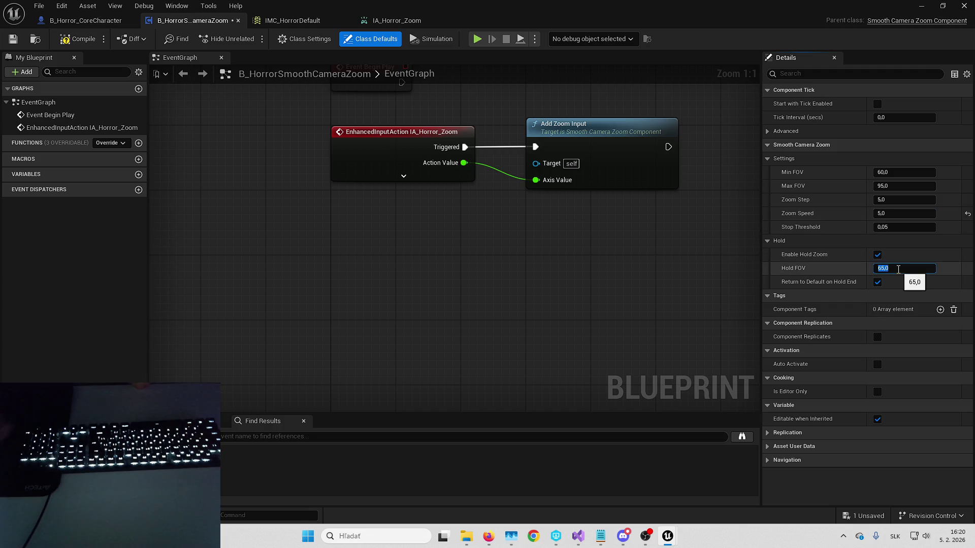
left_click(876, 255)
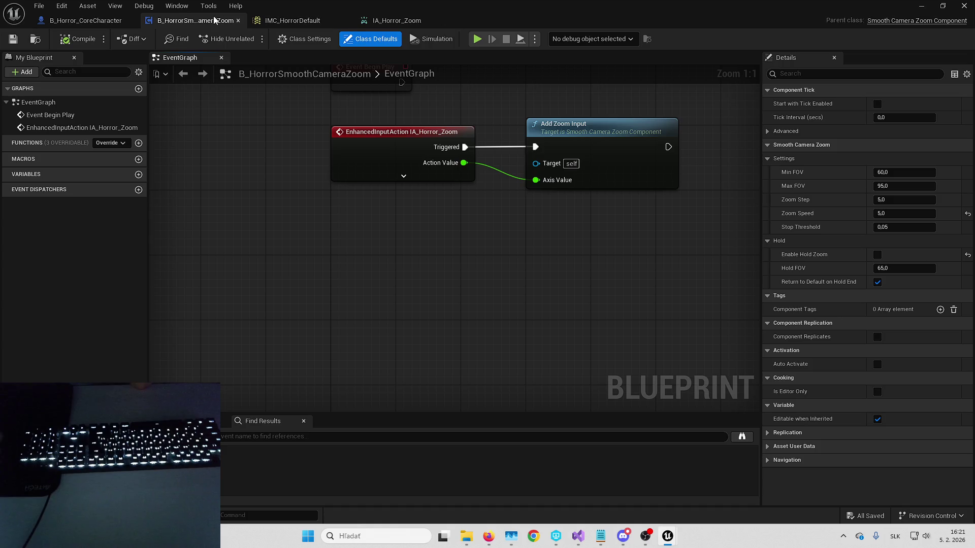
left_click(85, 20)
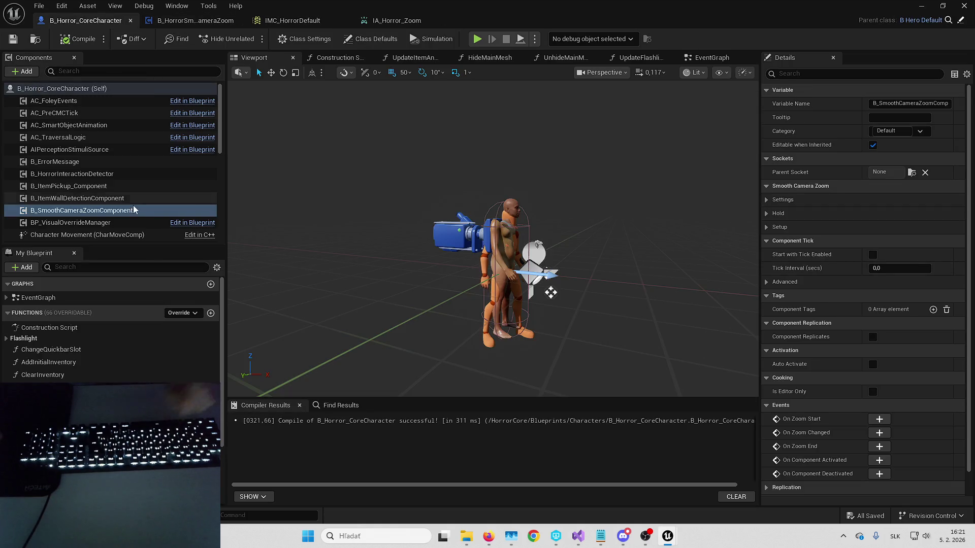
Step: Swap B_SmoothCameraZoomComponent for B_HorrorSmoothCameraZoom on B_Horror_CoreCharacter and compile it
key("Delete")
left_click(26, 72)
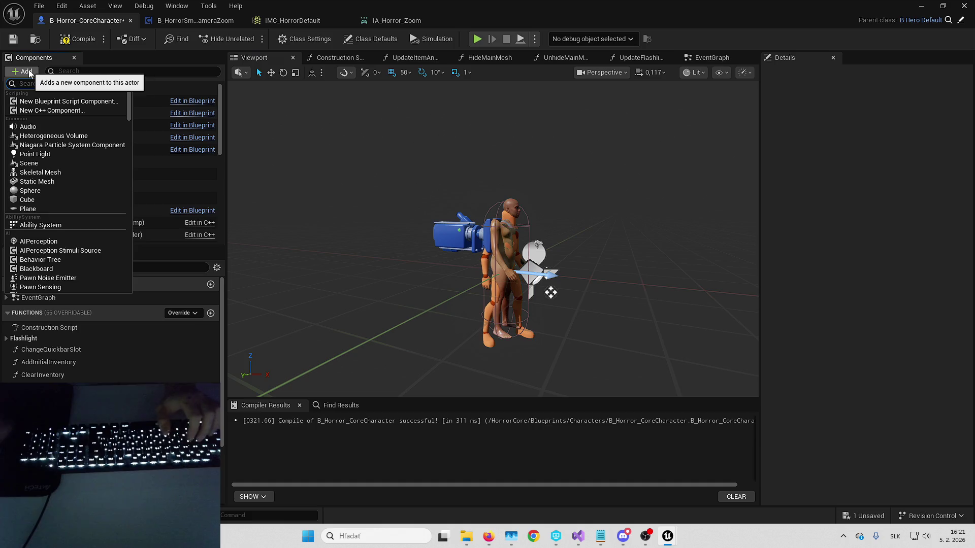
type("Hhorror")
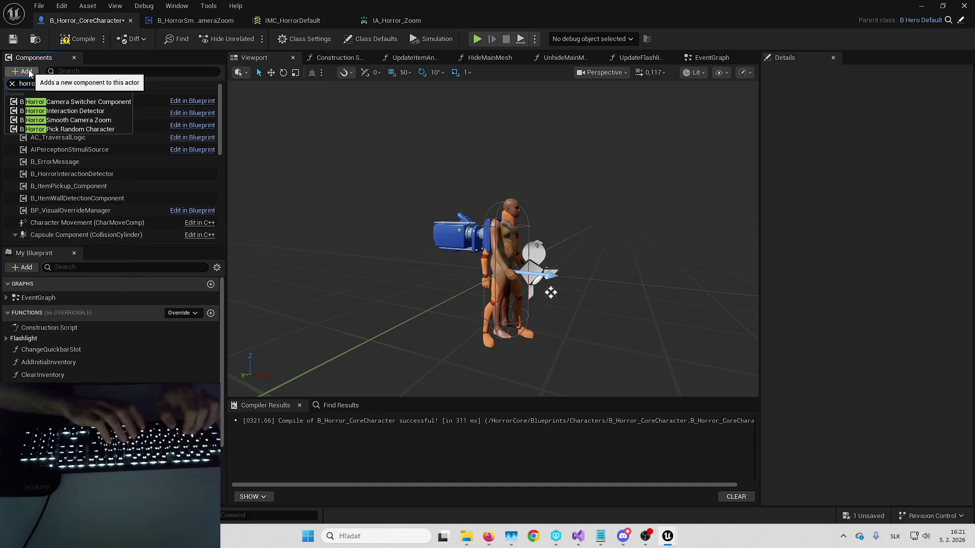
type(" smoo")
key("Return")
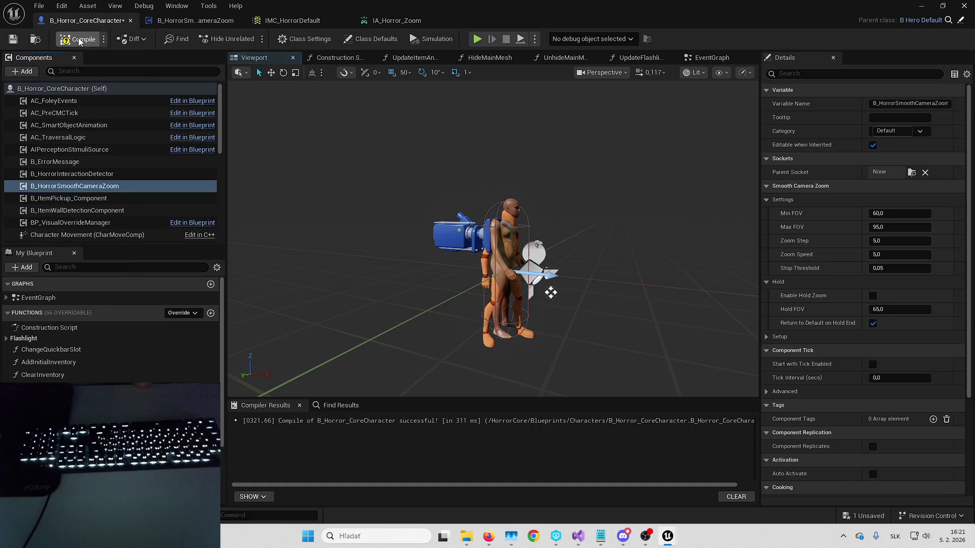
left_click(80, 40)
left_click(920, 5)
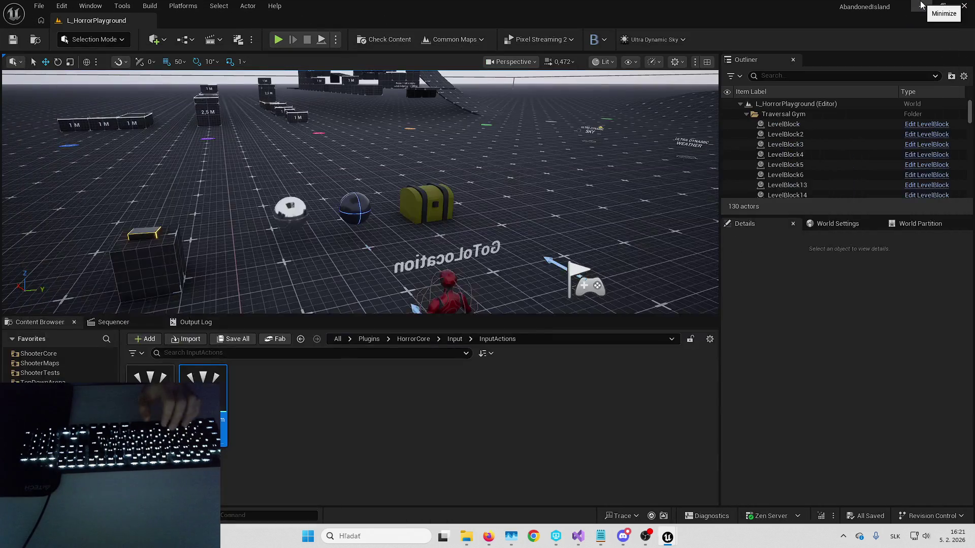
key("alt+p")
key("F11")
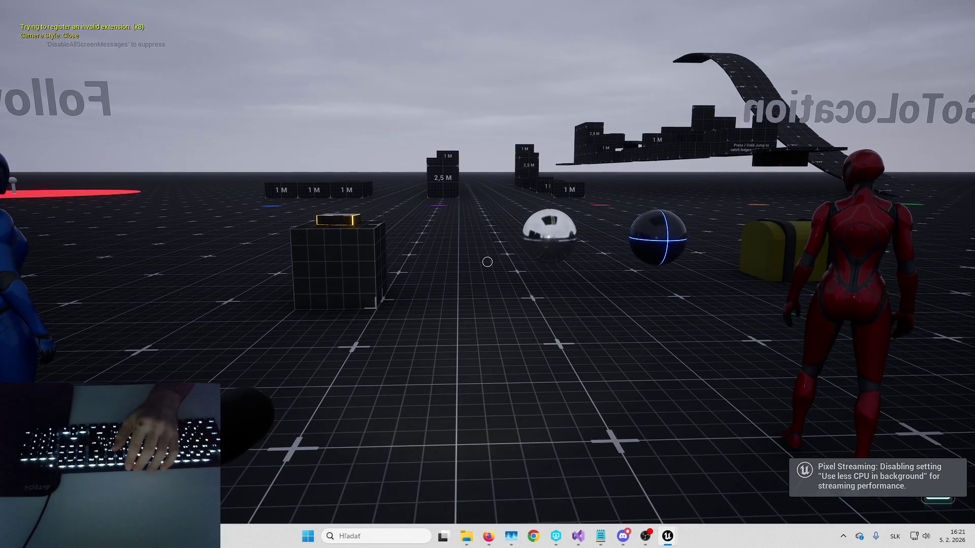
key("c")
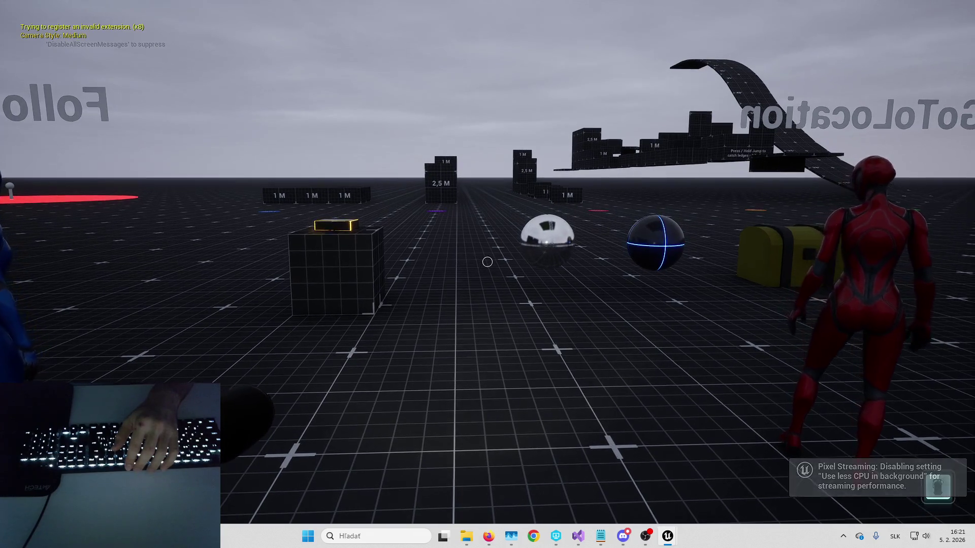
key("c")
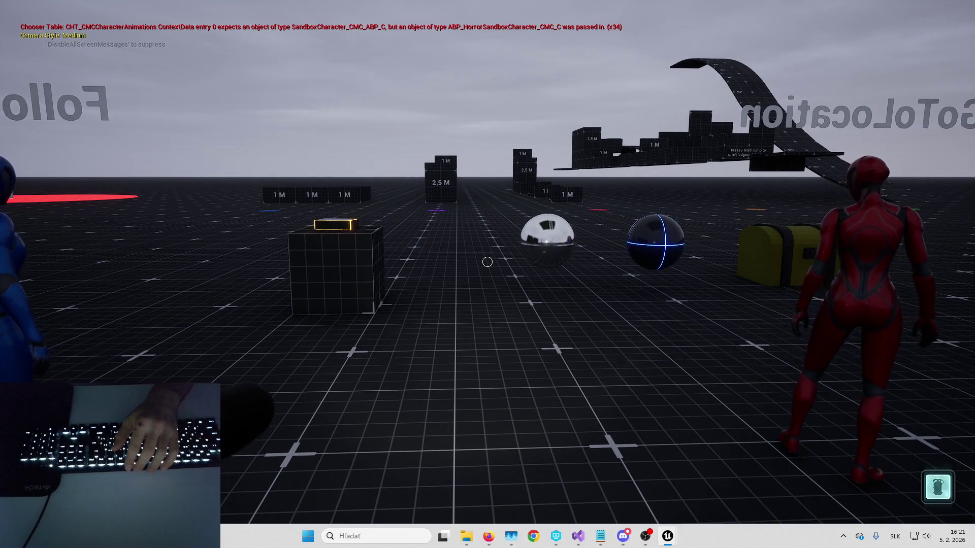
key("c")
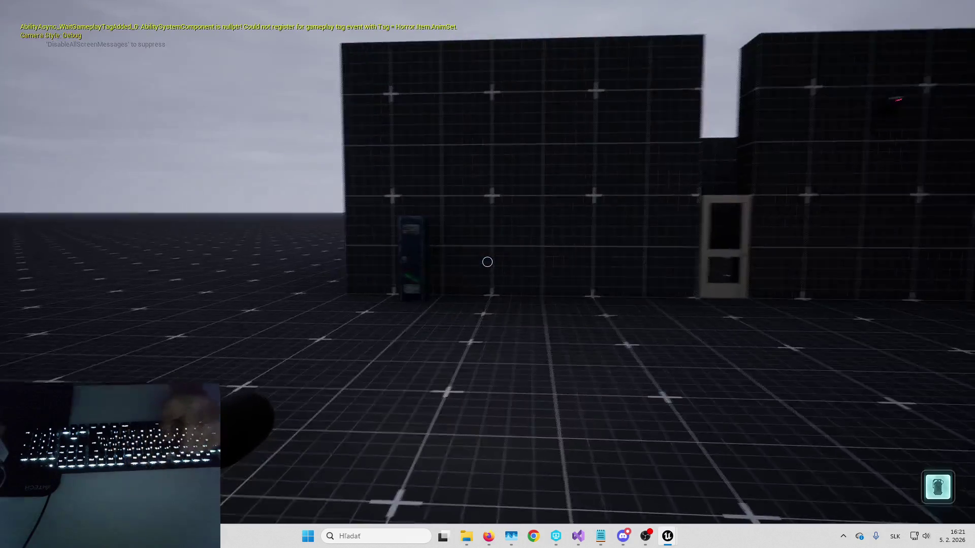
key("c")
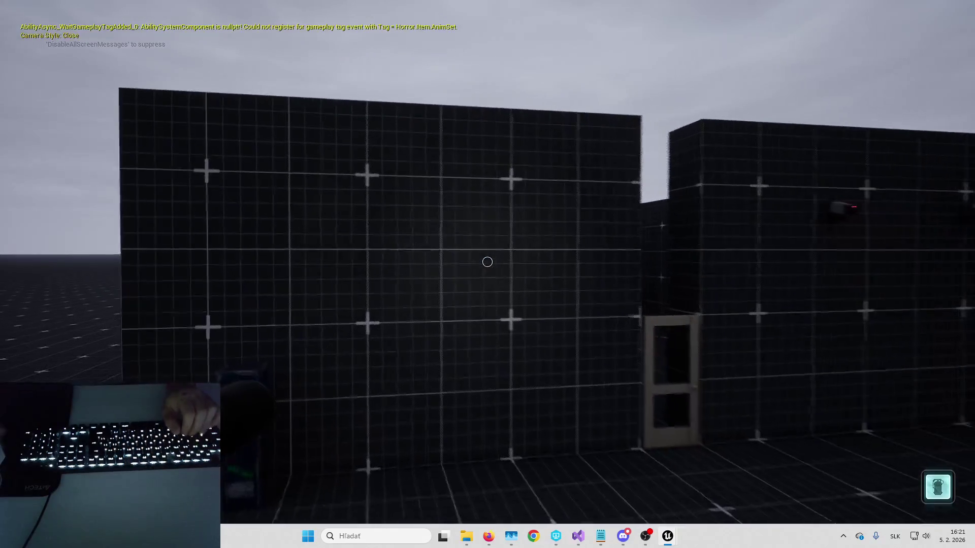
key("c")
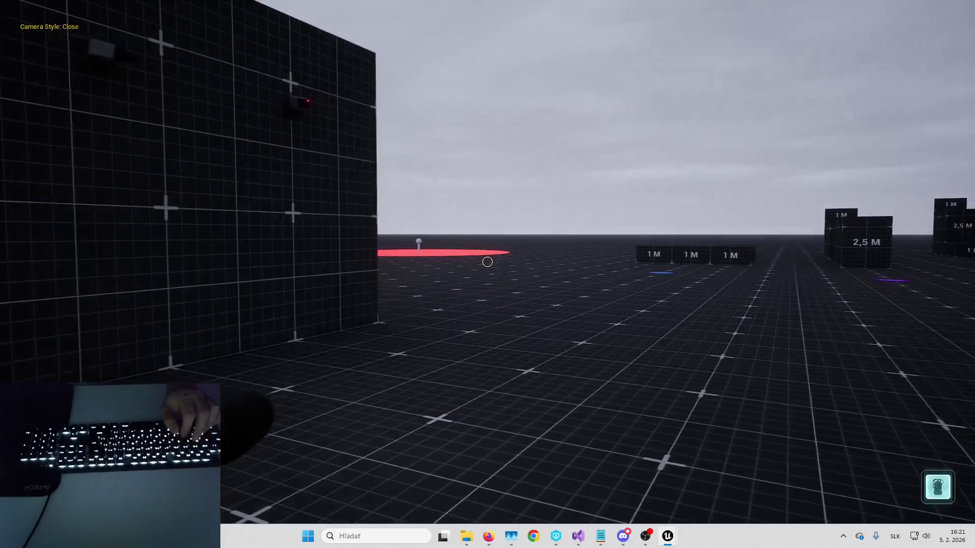
key("c")
key("F8")
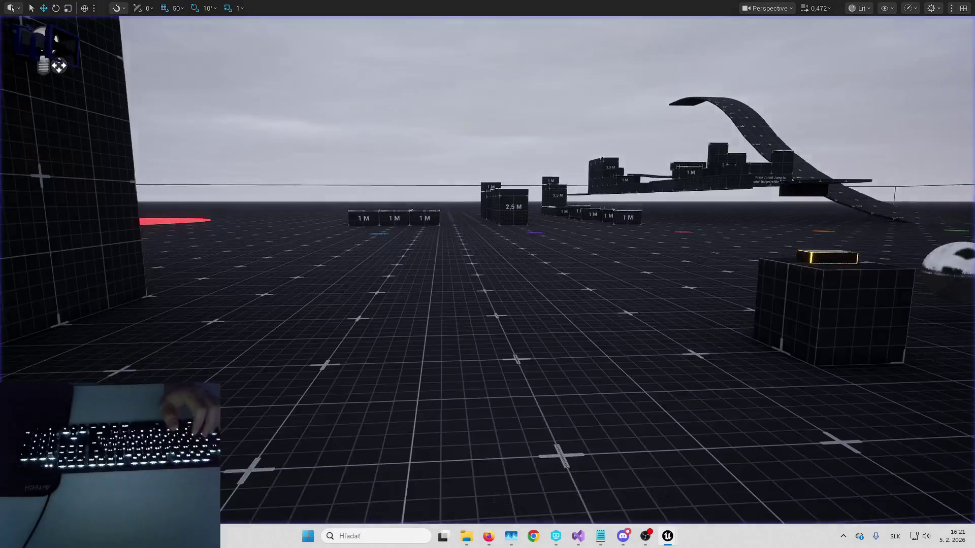
key("Escape")
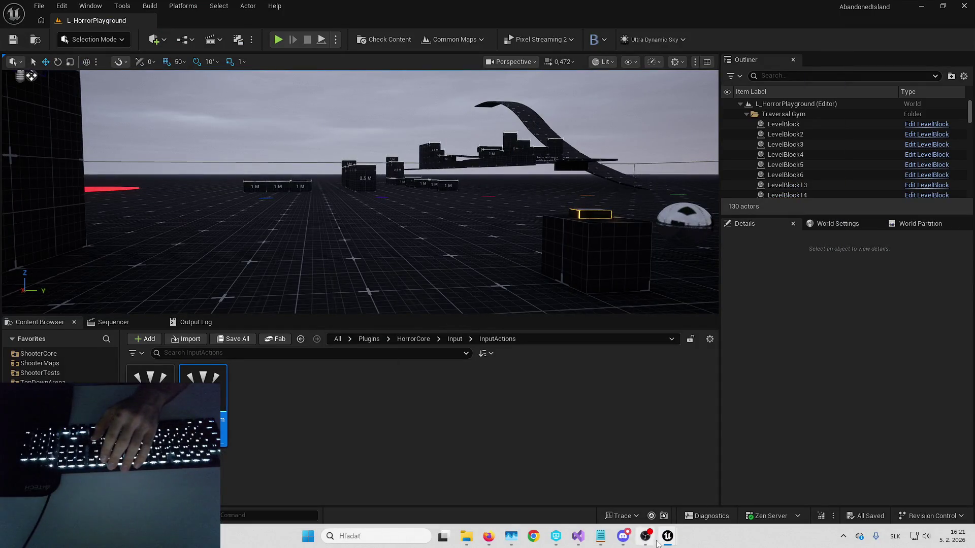
Step: Bring back the character blueprint and select the character mesh in the preview
mouse_move(658, 543)
left_click(655, 480)
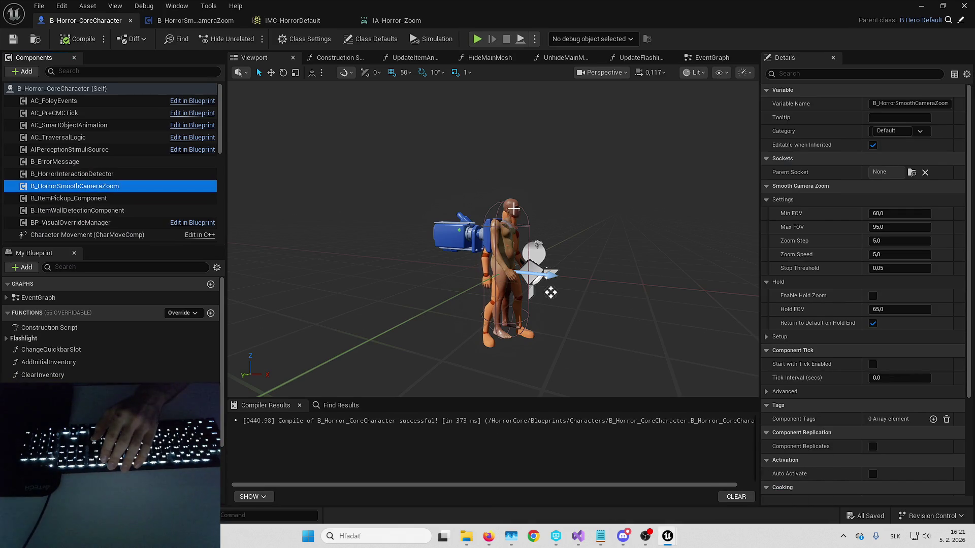
left_click(512, 216)
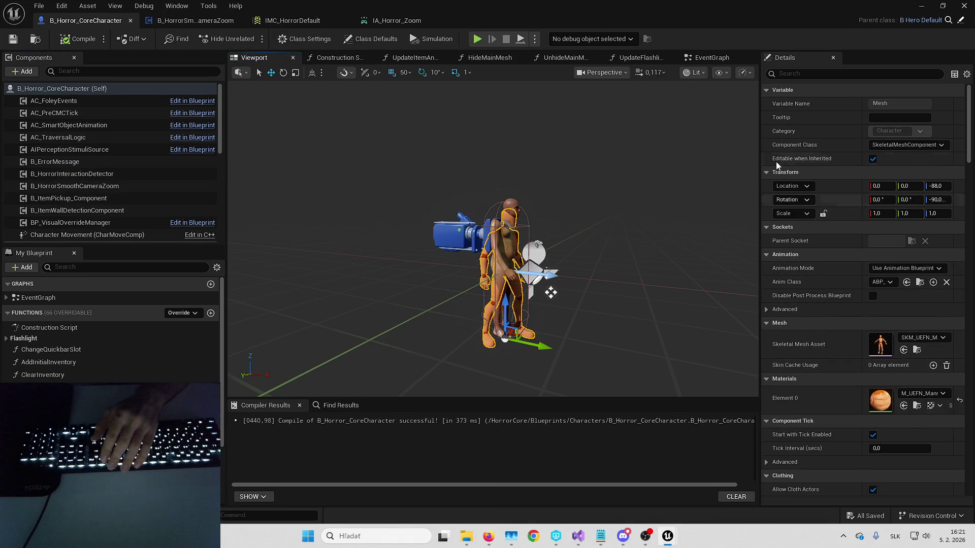
key("alt+Tab")
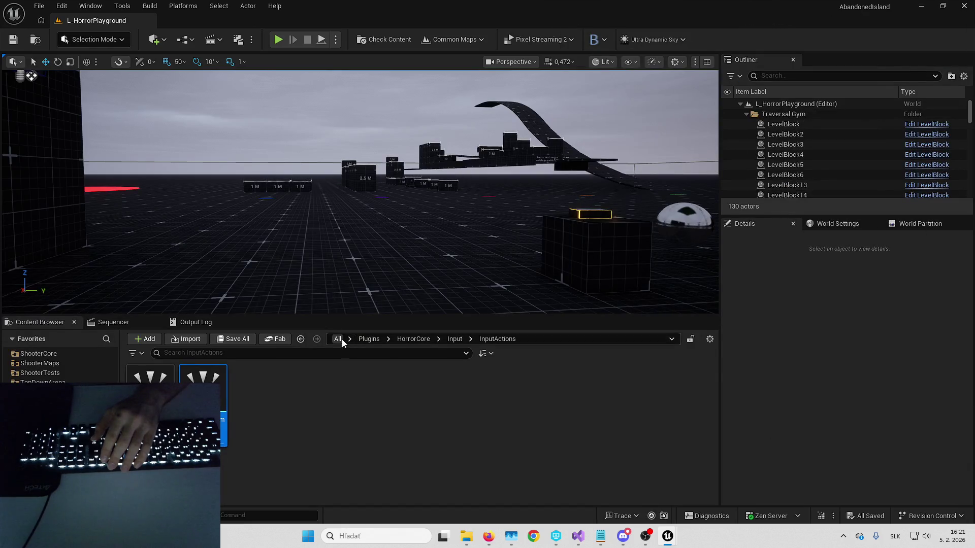
Step: Search the Content Browser for imc_Sand, open IMC_Sandbox, and check IA_Aim's bound keys
left_click(338, 339)
left_click(337, 353)
type("imc_Sa")
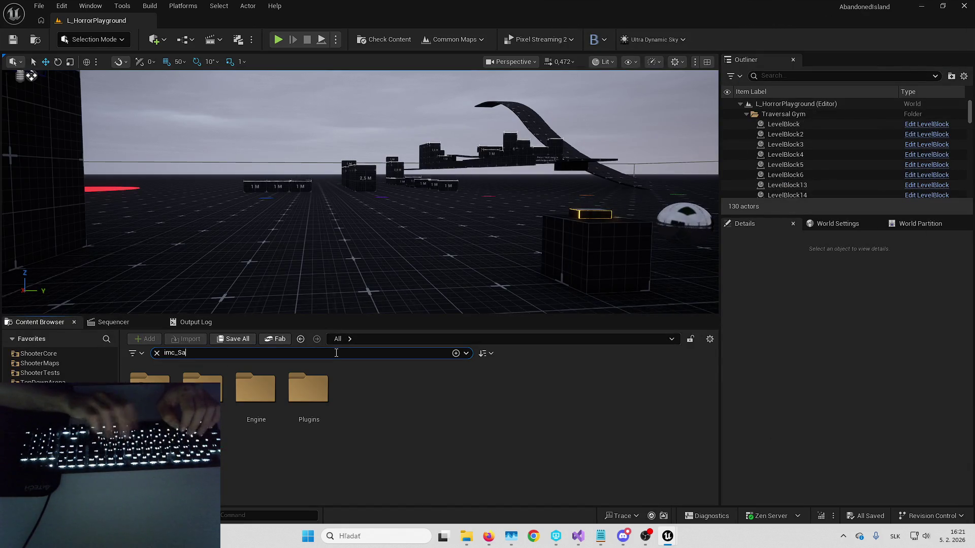
type("nd")
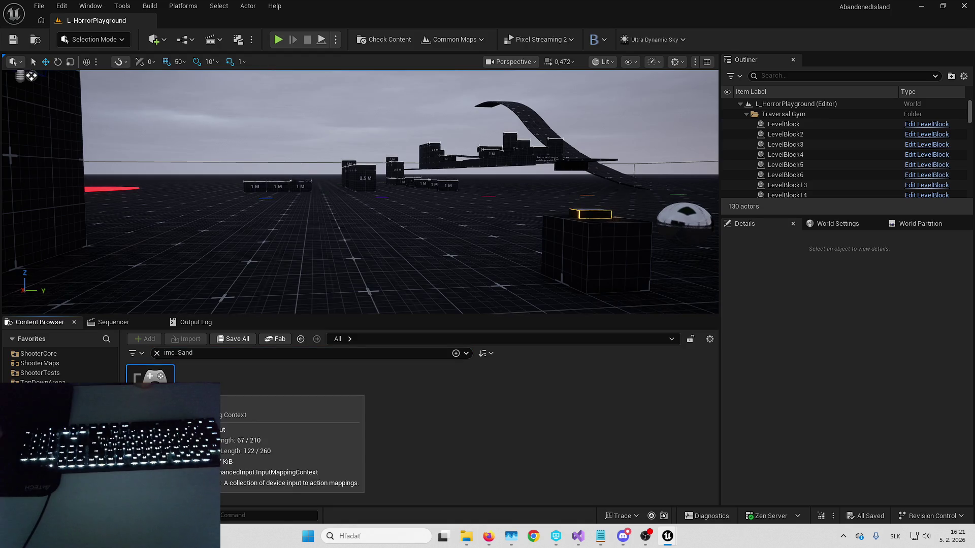
double_click(151, 379)
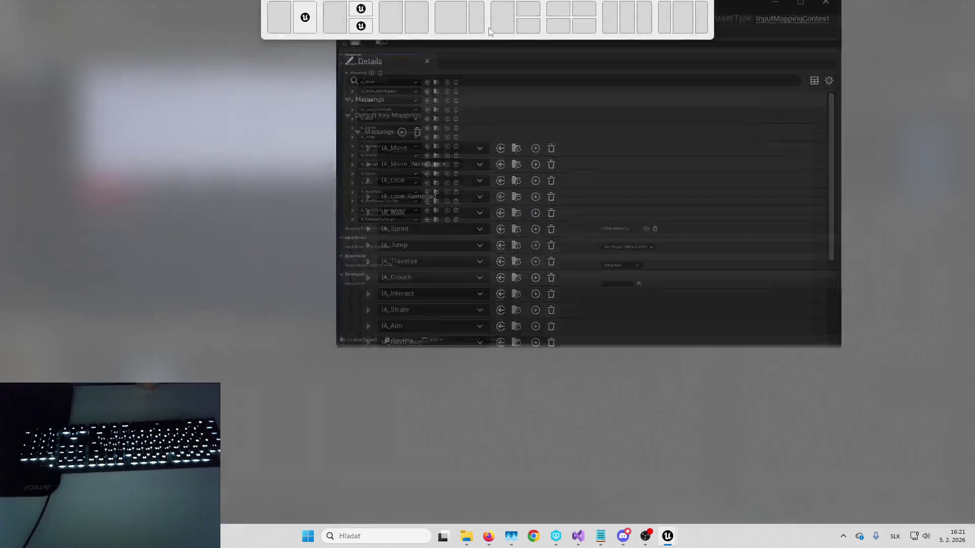
left_click(25, 282)
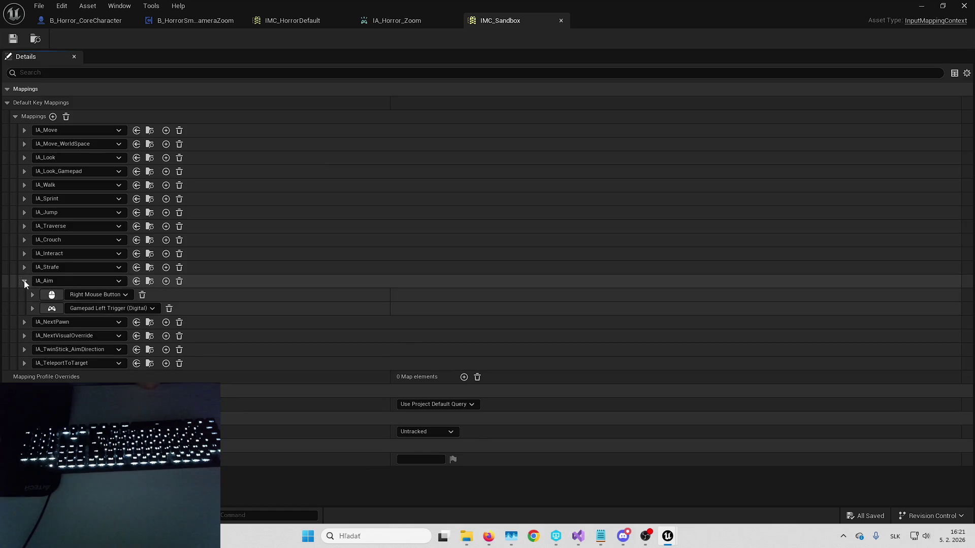
left_click(24, 281)
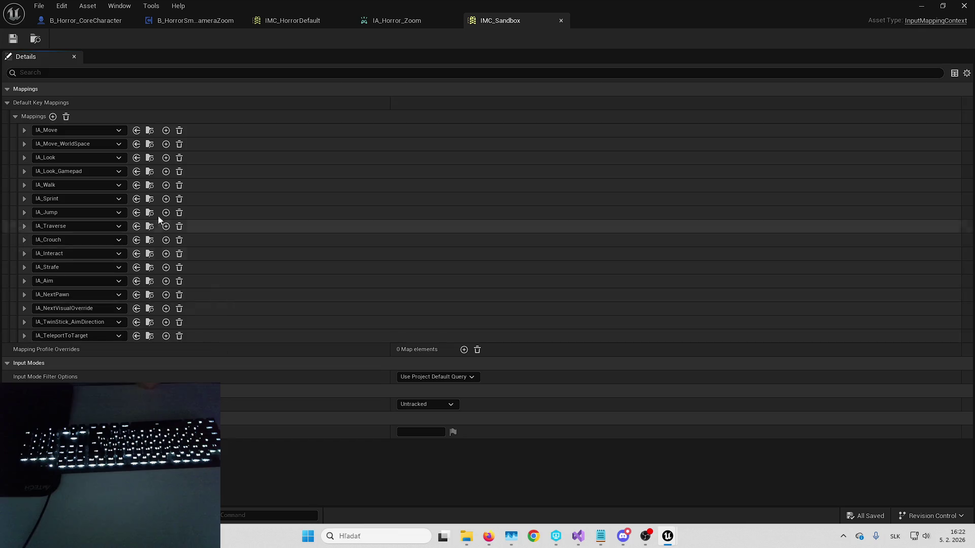
left_click(103, 21)
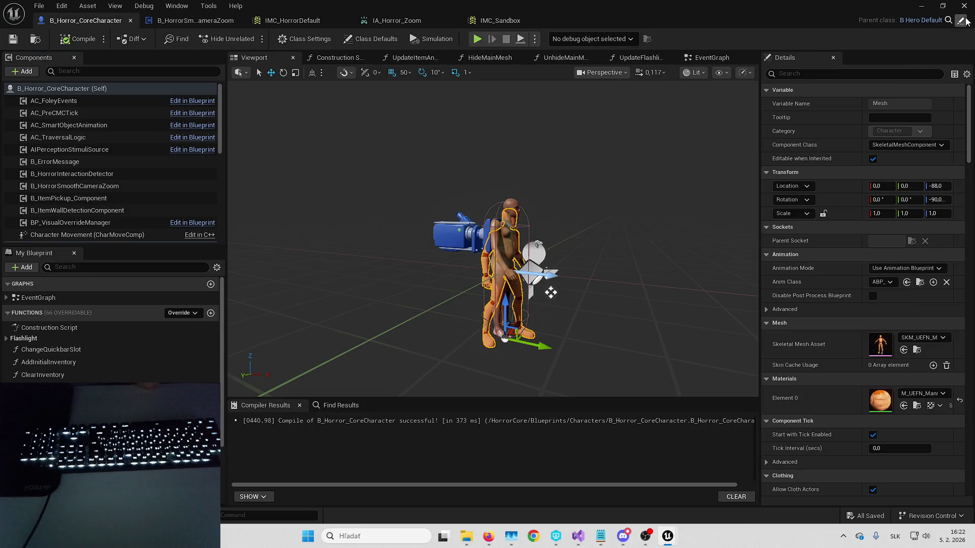
Step: Follow the parent classes from B_Hero_Default up to B_Horror_SandboxBase_CMC
left_click(965, 20)
left_click(965, 20)
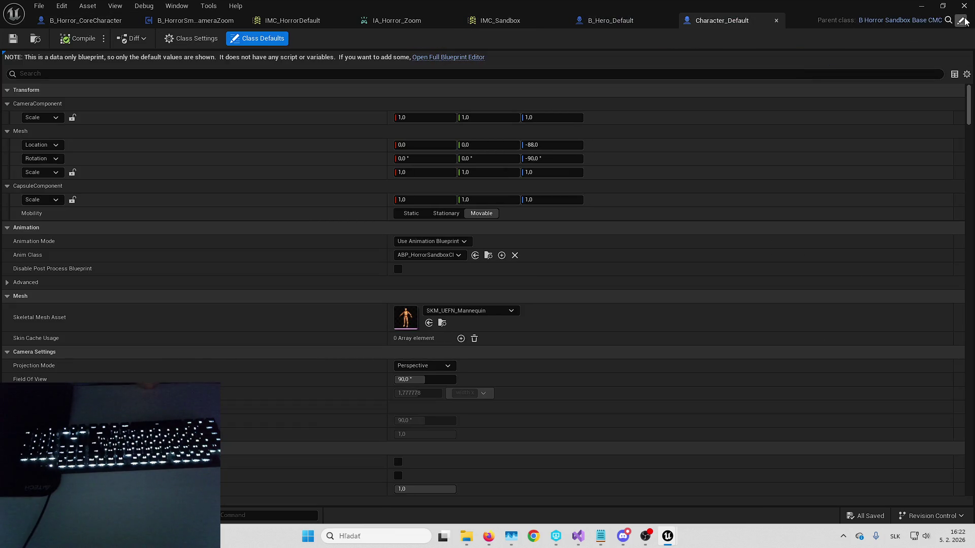
left_click(961, 20)
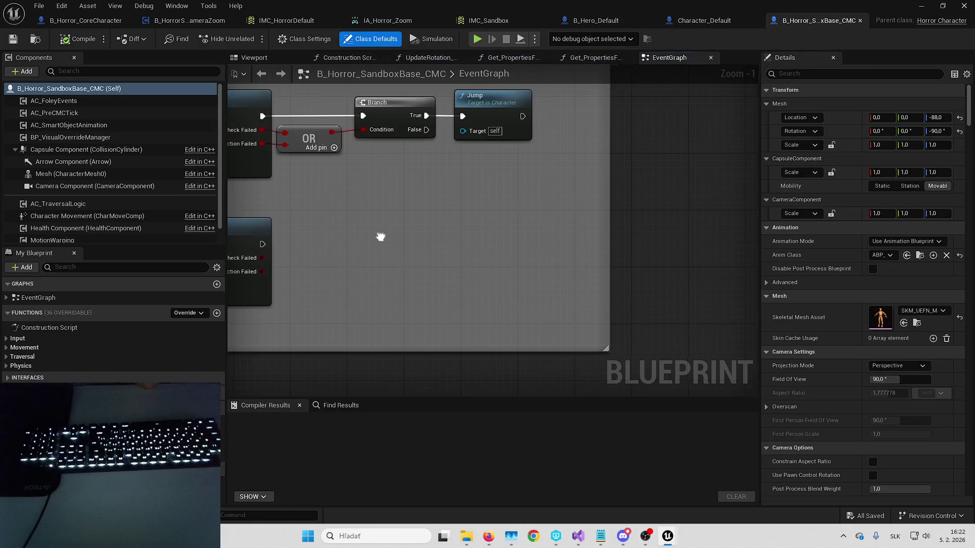
Step: Examine the Aim Input, Swap Camera Styles and Mouse Wheel Up event chains in the graph
scroll(513, 252, "down", 5)
scroll(512, 252, "up", 2)
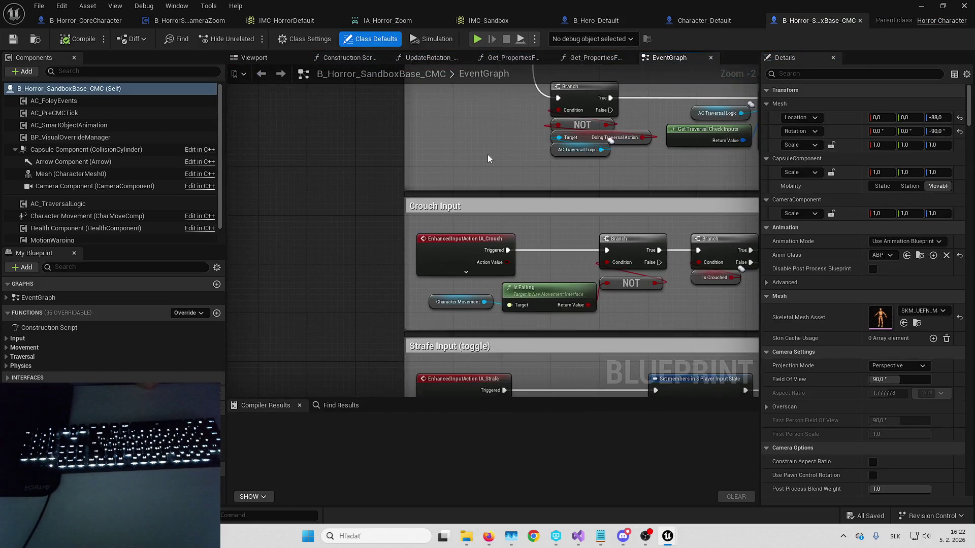
scroll(472, 140, "up", 2)
mouse_move(448, 237)
left_mouse_down()
mouse_move(303, 224)
mouse_move(340, 174)
mouse_move(331, 123)
left_mouse_up()
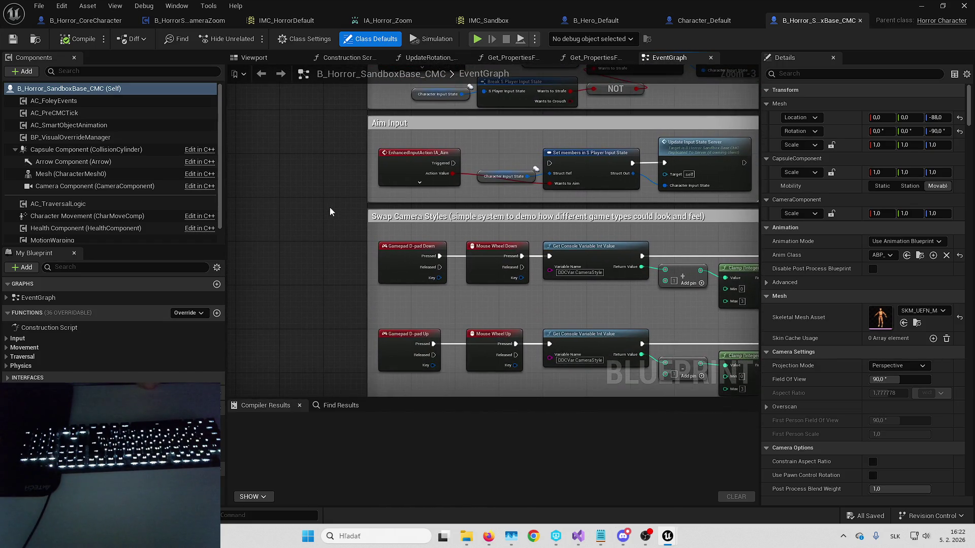
left_click_drag(330, 212, 335, 110)
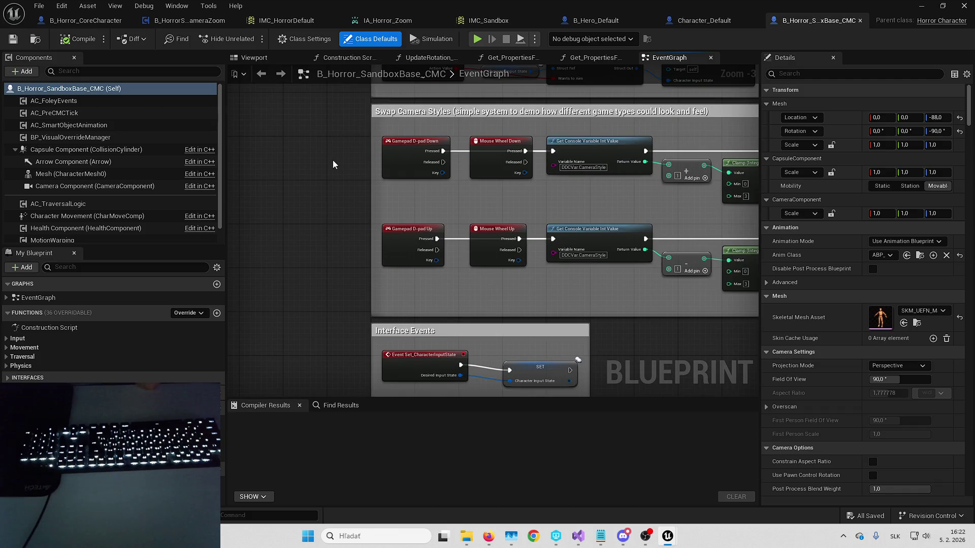
left_click_drag(334, 164, 279, 179)
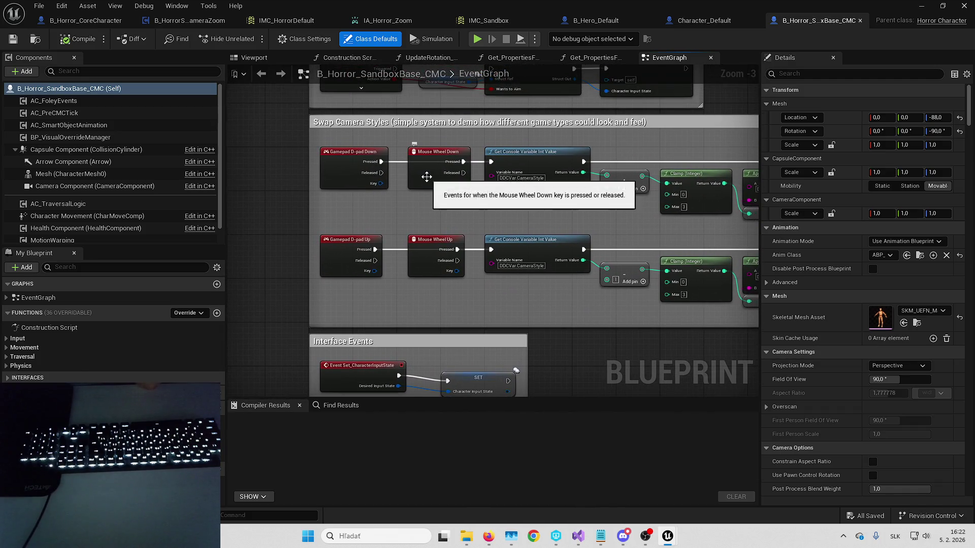
left_click(433, 242)
mouse_move(488, 213)
left_mouse_down()
mouse_move(289, 196)
mouse_move(131, 212)
left_mouse_up()
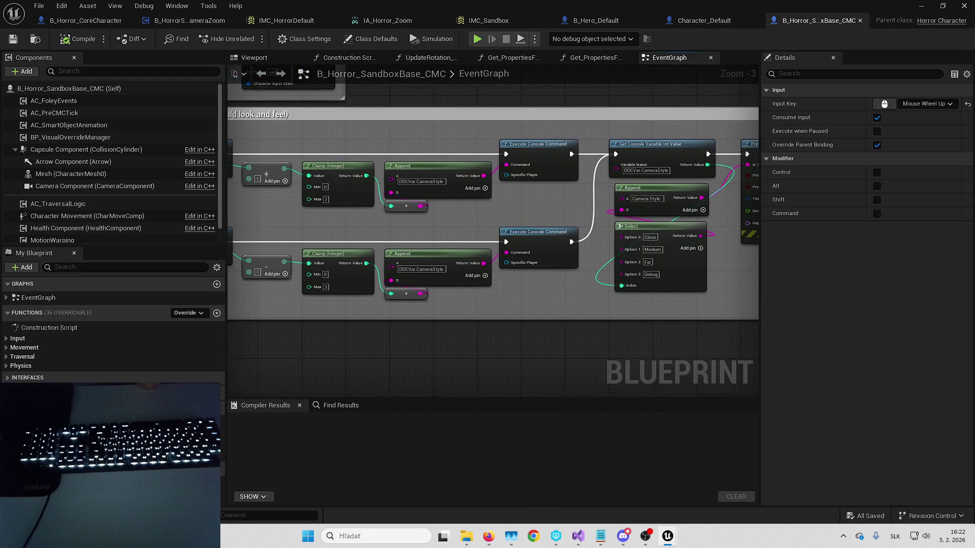
left_click_drag(508, 213, 366, 224)
mouse_move(703, 168)
left_mouse_down()
mouse_move(337, 233)
mouse_move(412, 234)
left_mouse_up()
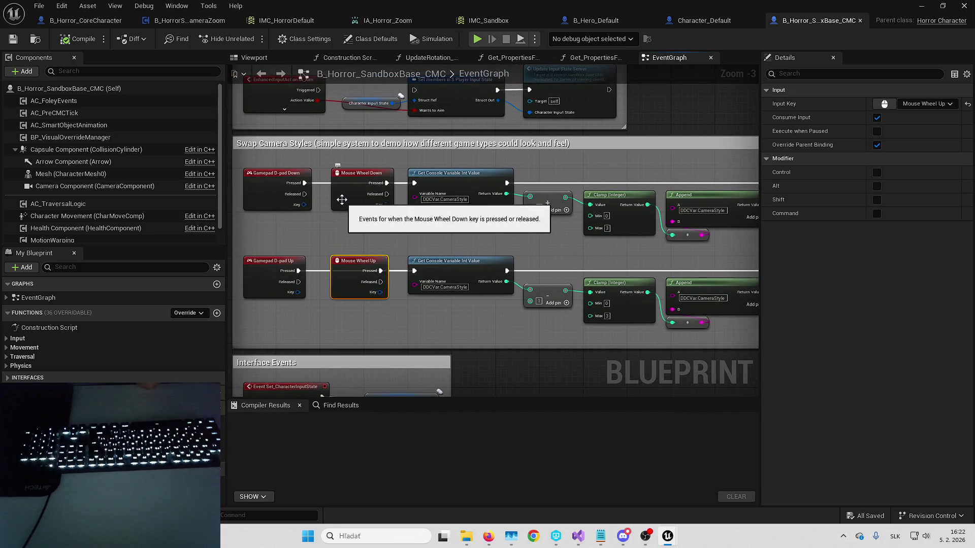
Step: Nudge the Mouse Wheel Down event within the camera-style group, then compile B_Horror_SandboxBase_CMC
left_click_drag(346, 201, 344, 216)
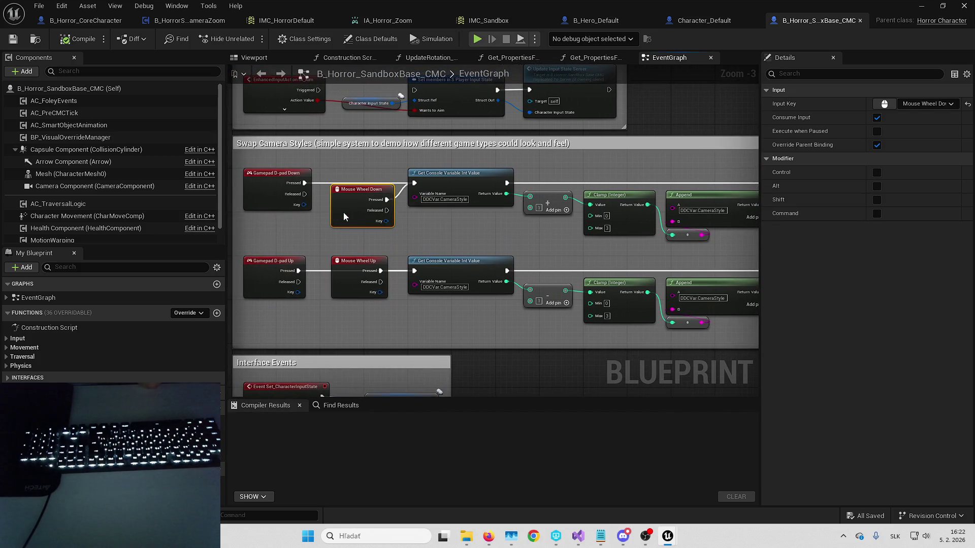
scroll(371, 204, "down", 1)
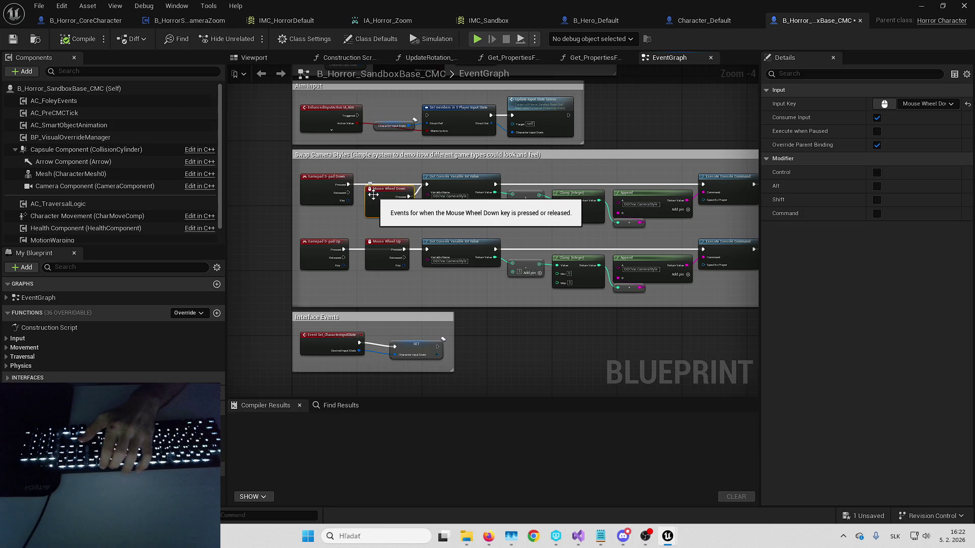
scroll(374, 195, "down", 2)
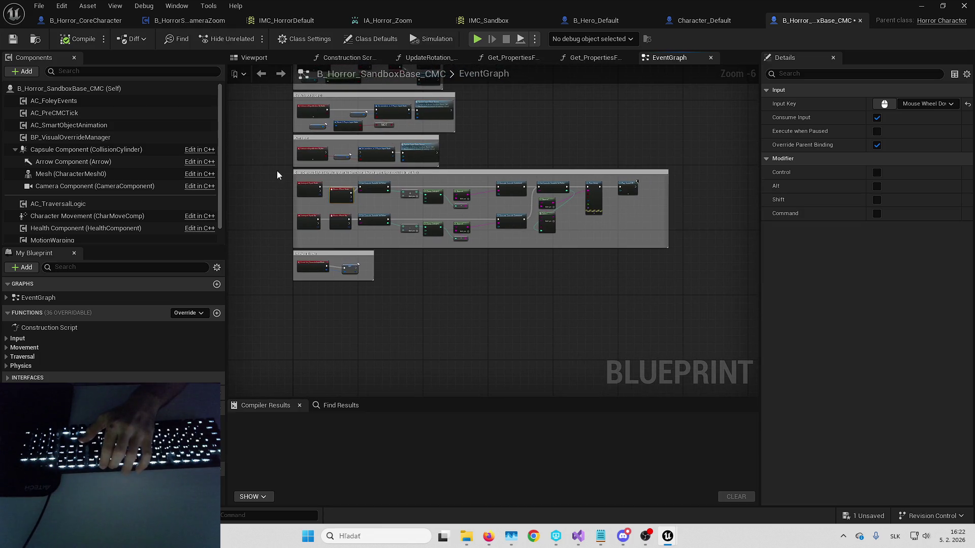
left_click_drag(276, 171, 644, 236)
scroll(291, 206, "up", 3)
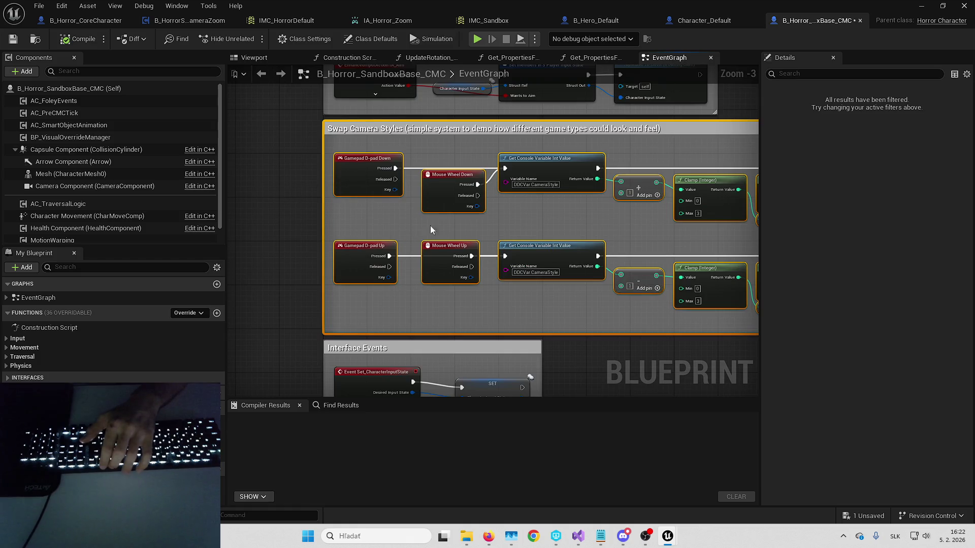
left_click(441, 206)
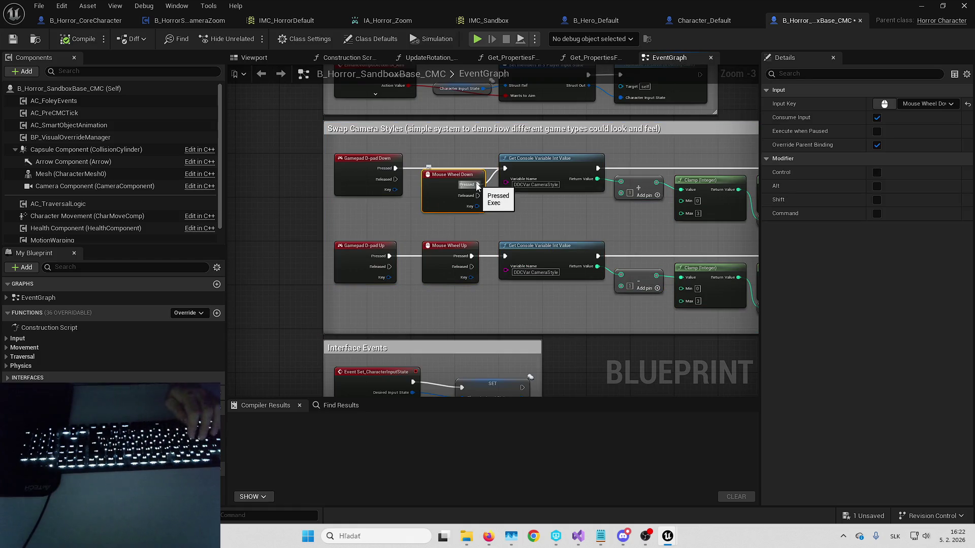
left_click_drag(428, 237, 415, 172)
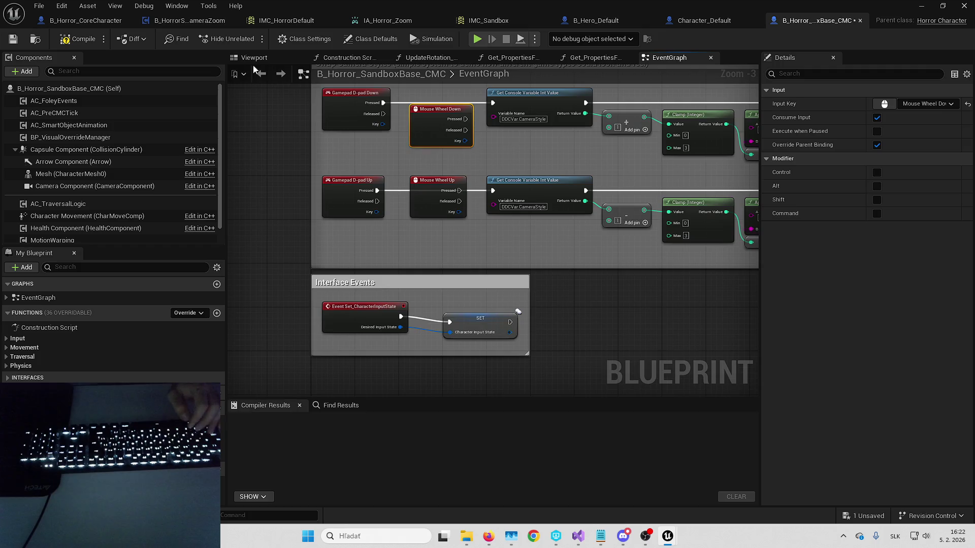
left_click(73, 45)
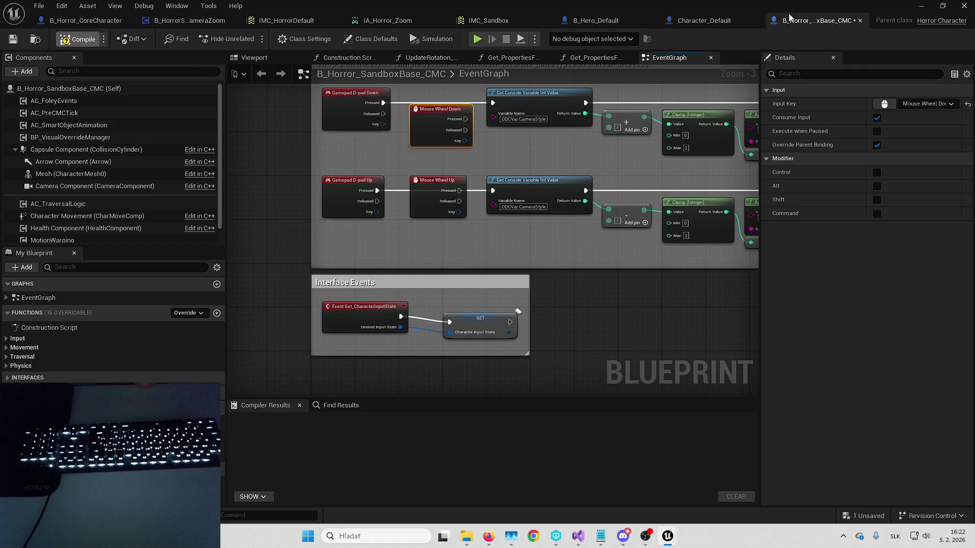
left_click(921, 6)
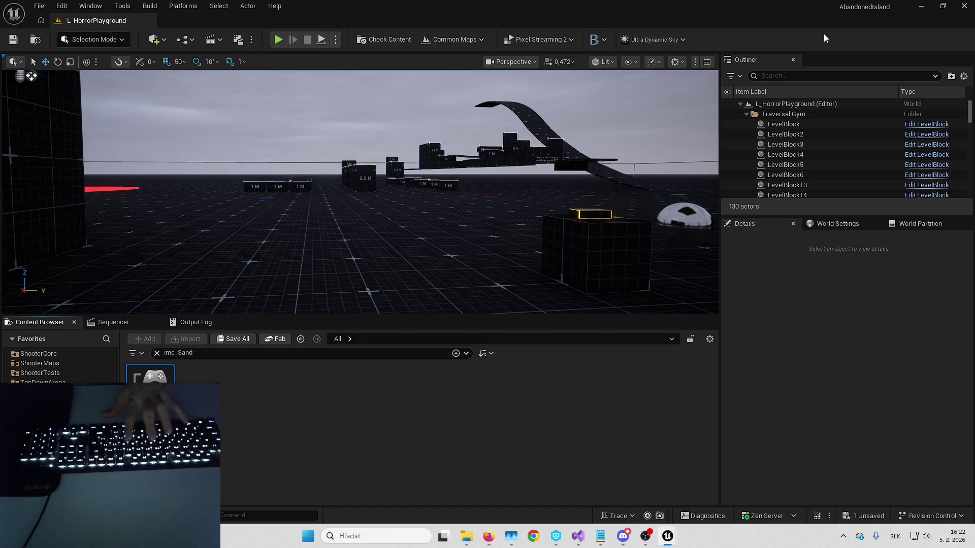
Step: Play L_HorrorPlayground and set B_HorrorSmoothCameraZoom's debug object to the spawned character instance
key("alt+p")
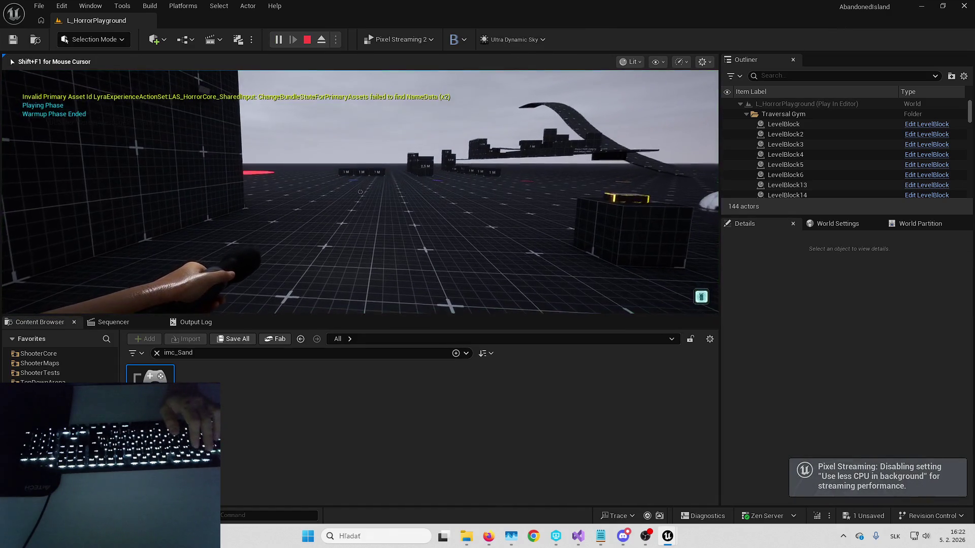
key("alt+Tab")
left_click(173, 21)
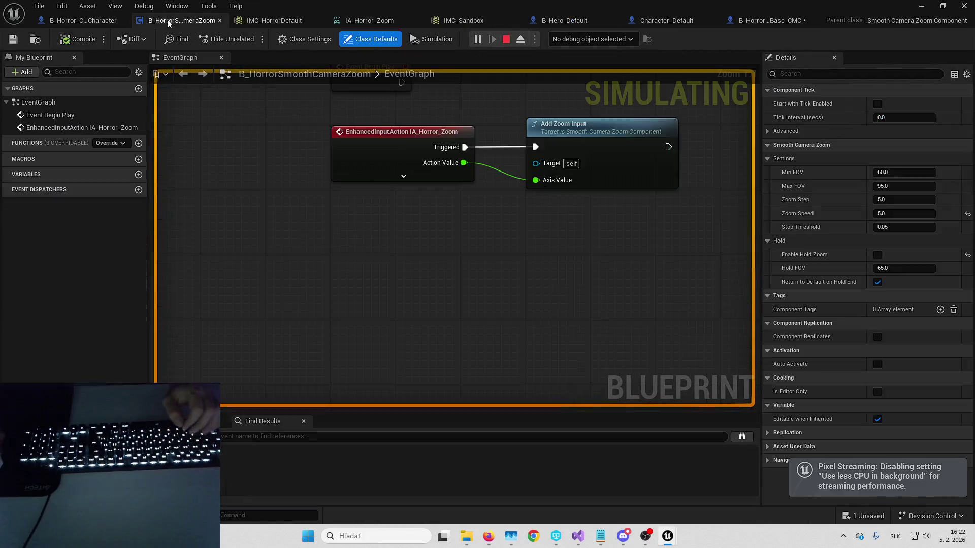
left_click(596, 40)
key("alt+Tab")
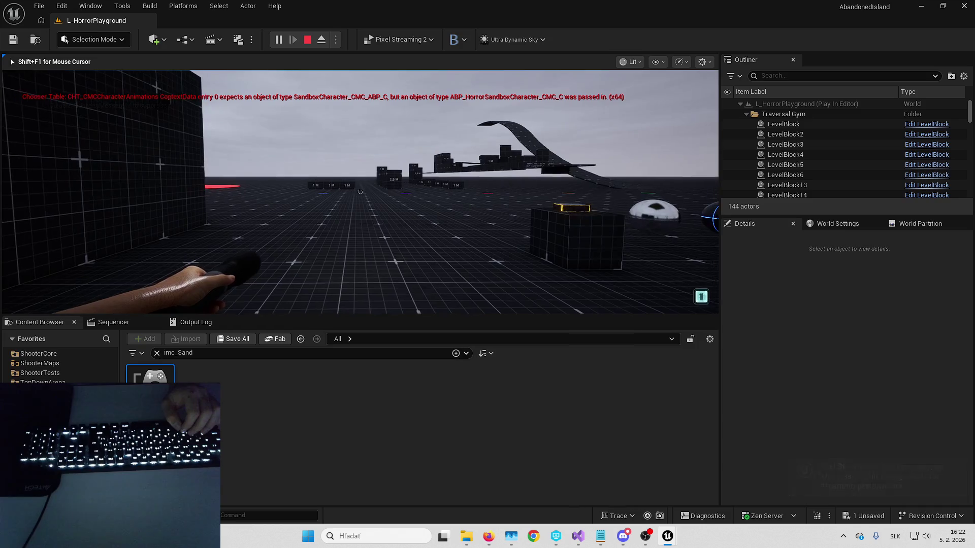
key("F8")
key("alt+Tab")
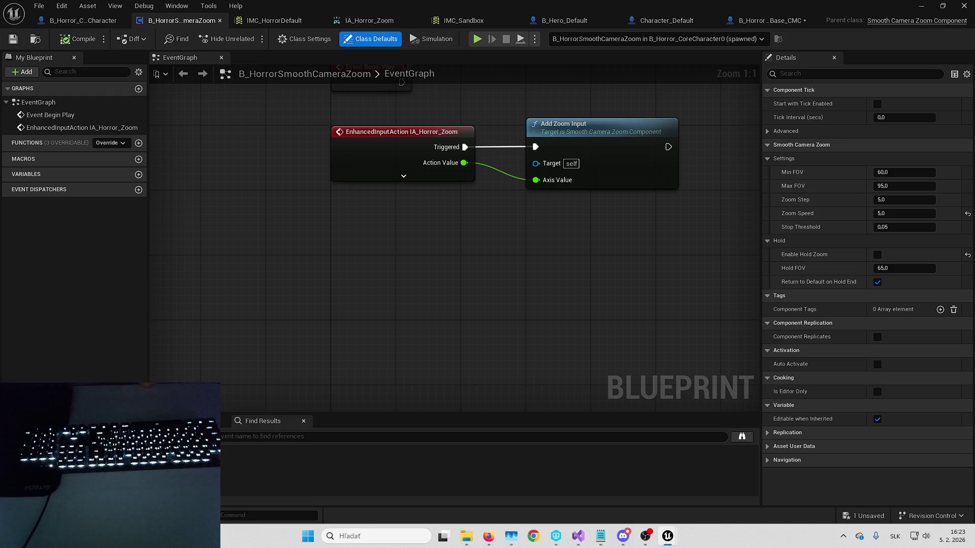
left_click(928, 6)
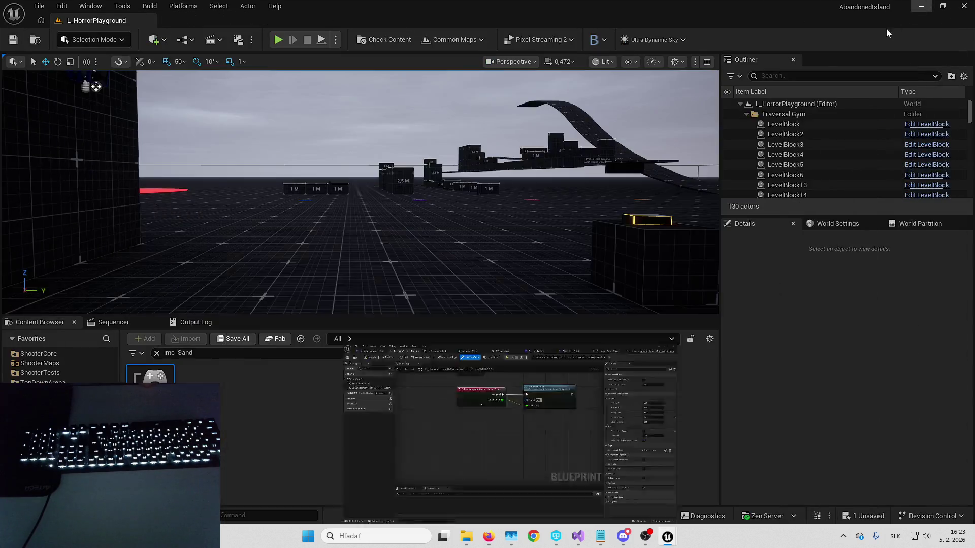
Step: Clear the Content Browser search and bring up the B_SmoothCameraZoomCharacter example blueprint
left_click(157, 353)
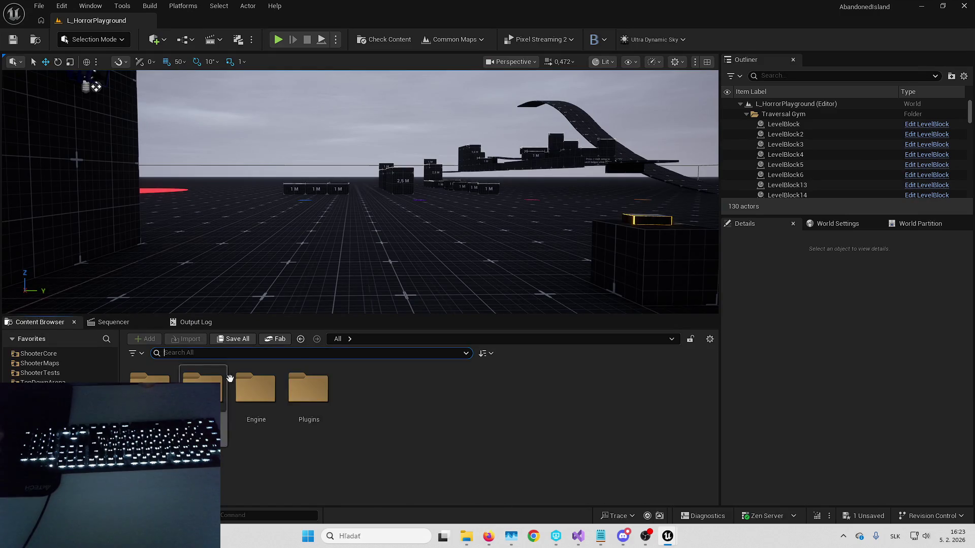
mouse_move(668, 536)
left_click(785, 480)
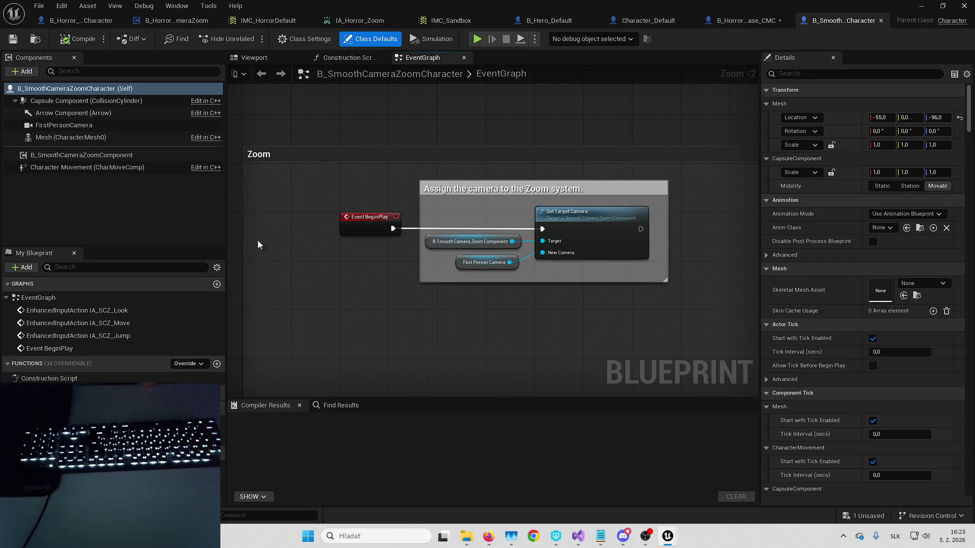
Step: Inspect the example's Set Target Camera node on BeginPlay, then return to B_Horror_CoreCharacter
left_click(138, 156)
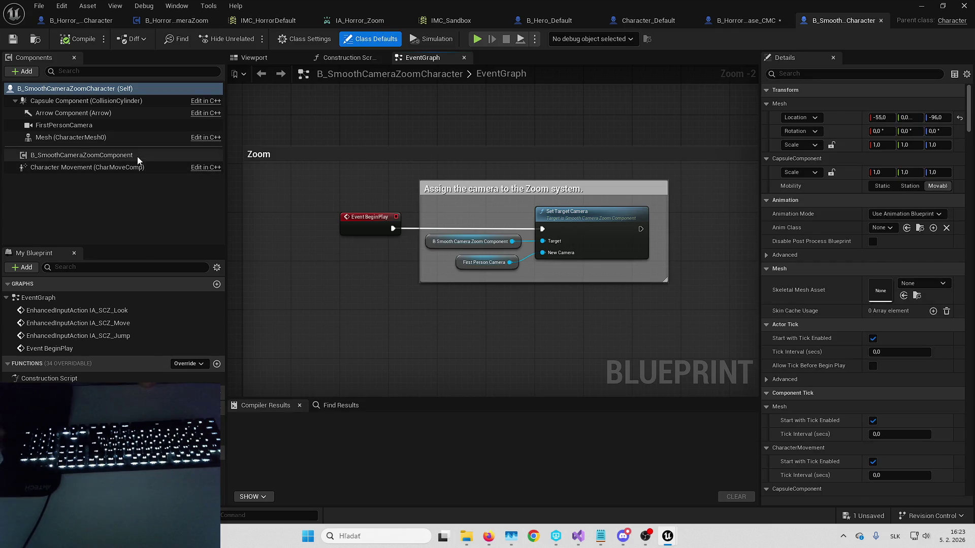
left_click_drag(502, 220, 474, 207)
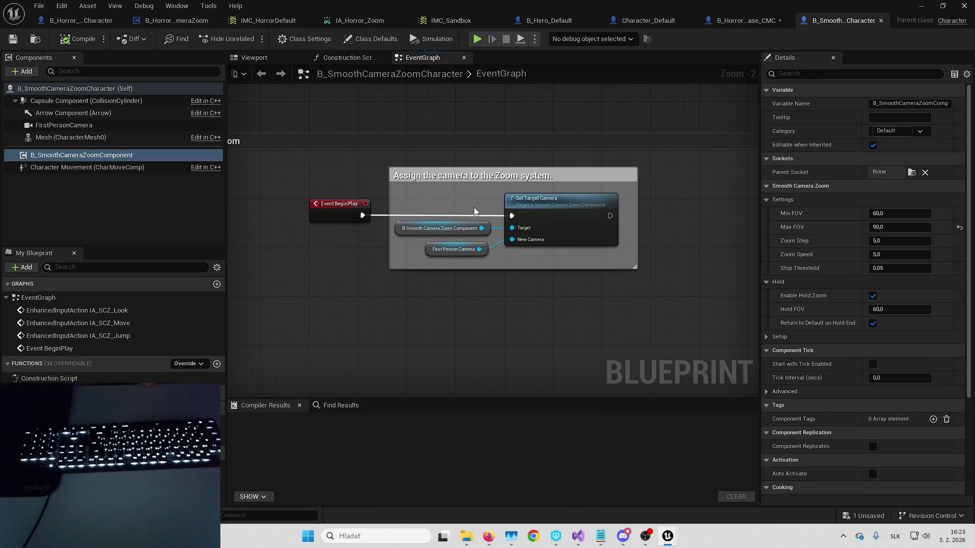
left_click(528, 221)
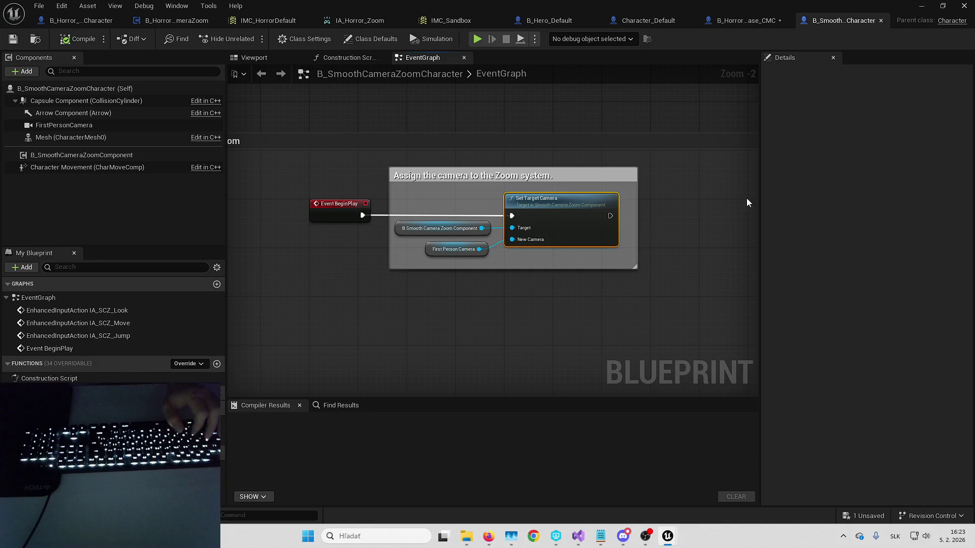
left_click(76, 21)
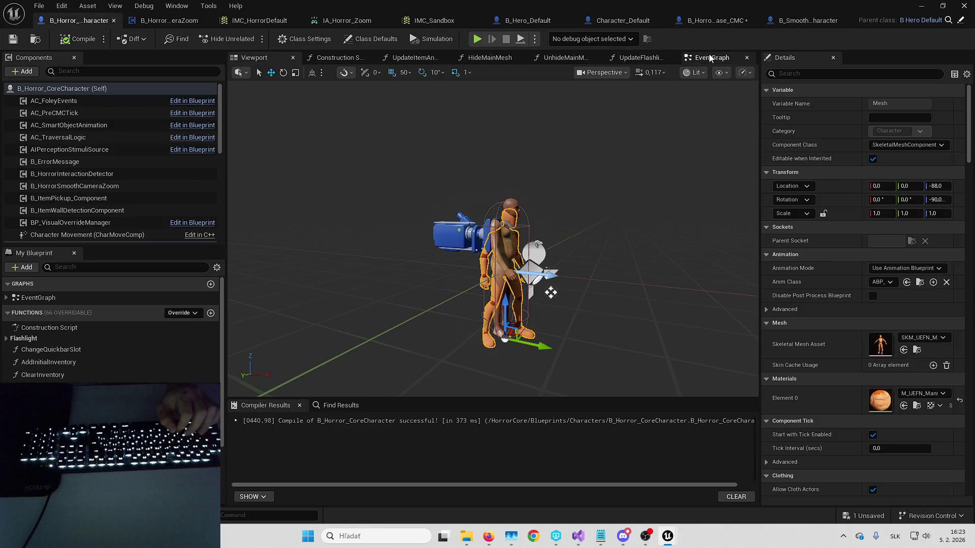
Step: In the core character's event graph, push the nodes after Hide Bone by Name right to make room
left_click(711, 57)
scroll(528, 244, "down", 3)
scroll(509, 238, "up", 4)
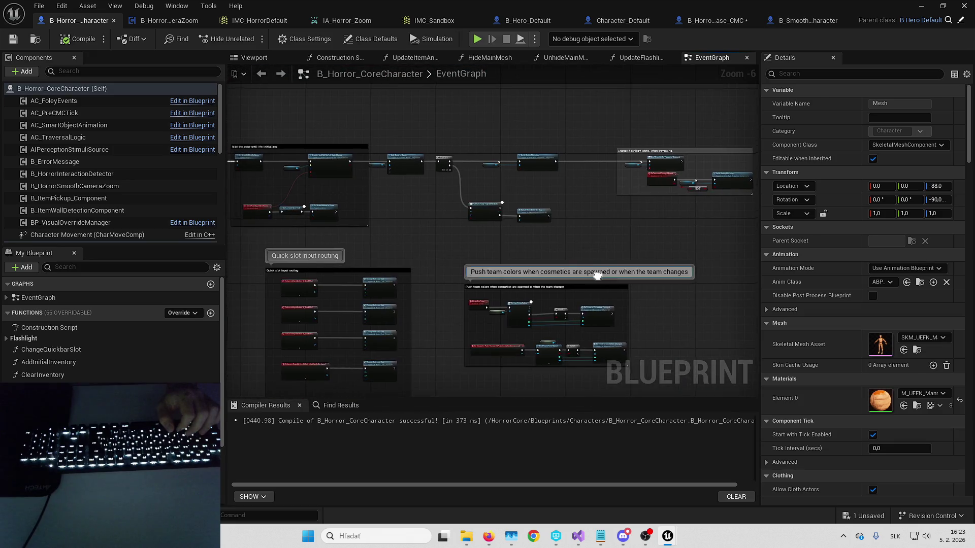
mouse_move(511, 253)
left_mouse_down()
mouse_move(418, 263)
mouse_move(435, 265)
left_mouse_up()
scroll(436, 266, "down", 3)
mouse_move(529, 213)
left_mouse_down()
mouse_move(585, 212)
mouse_move(314, 190)
left_mouse_up()
left_click_drag(240, 164, 812, 307)
scroll(356, 203, "up", 4)
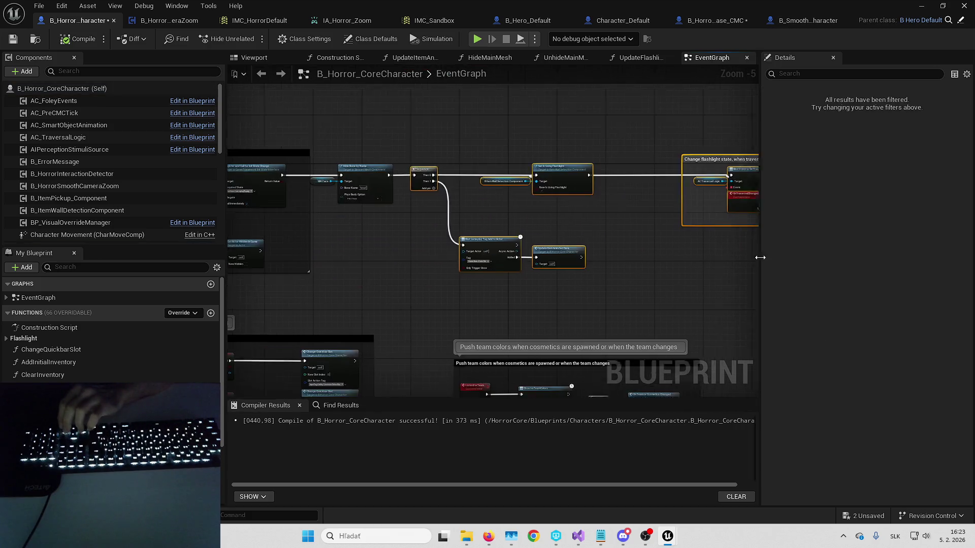
left_click_drag(344, 176, 477, 176)
key("f")
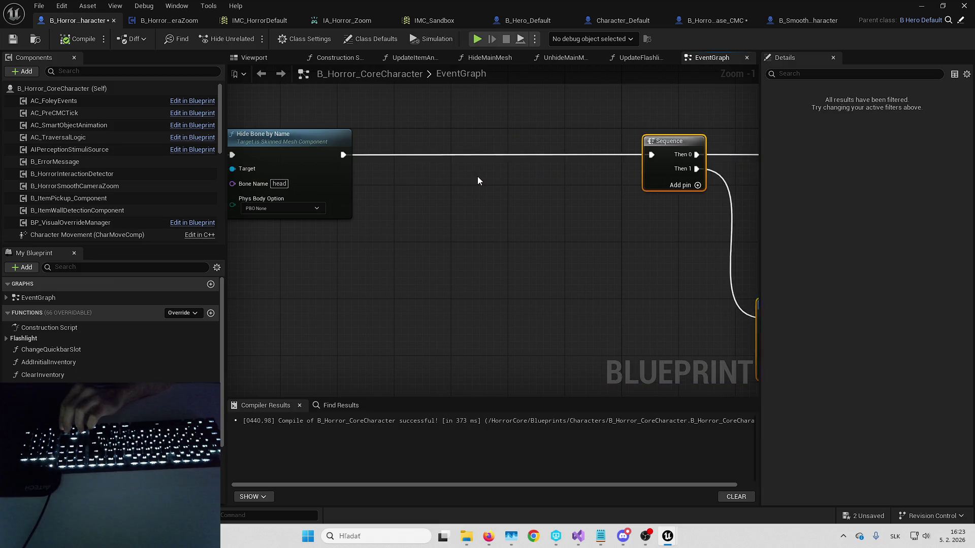
left_click(468, 197)
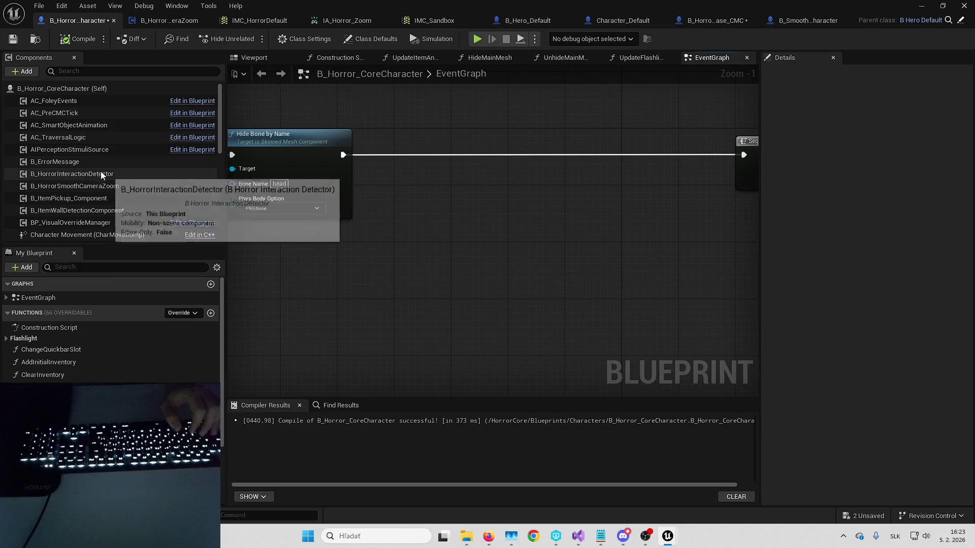
Step: Add a B_HorrorSmoothCameraZoom getter and Set Target Camera between Hide Bone by Name and Sequence
left_click_drag(74, 186, 426, 196)
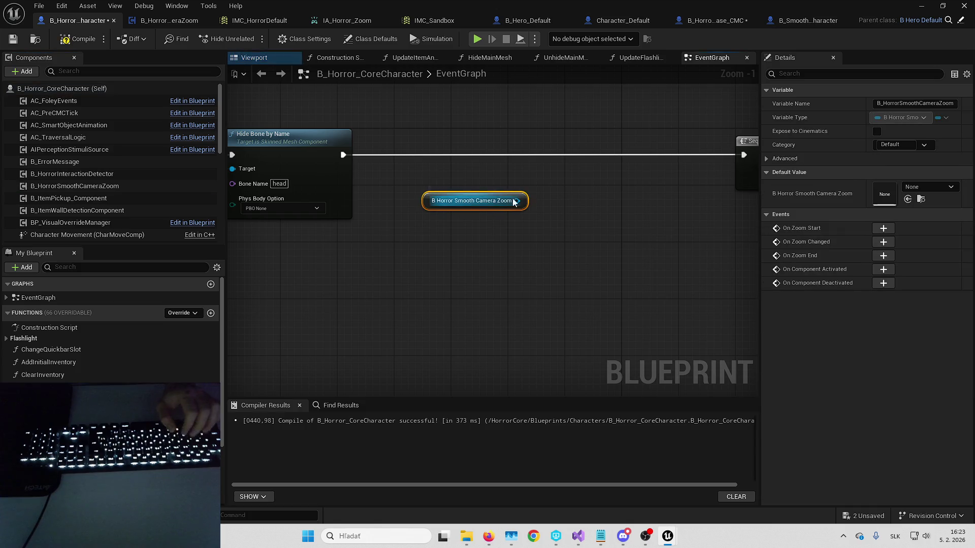
left_click_drag(517, 201, 543, 186)
type("set target")
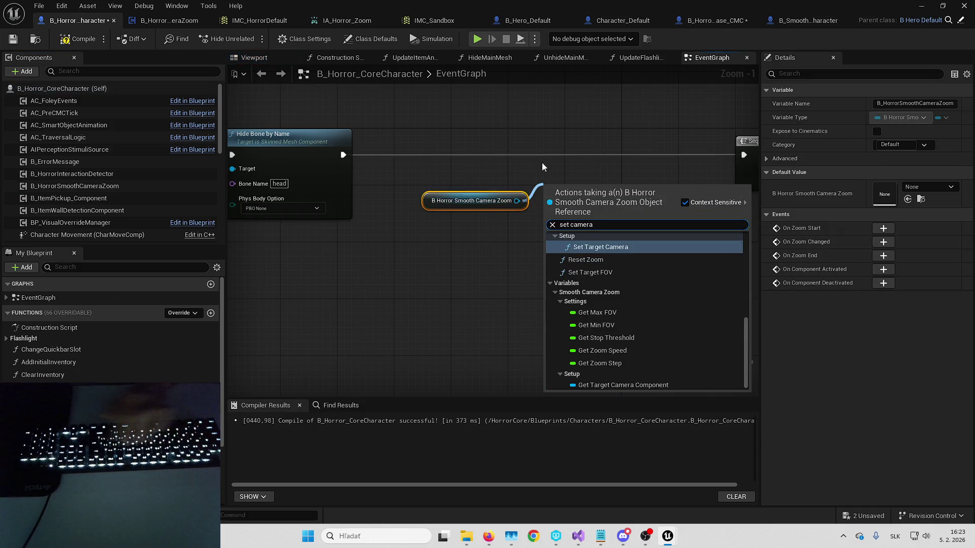
key("Return")
left_click_drag(517, 155, 344, 156)
left_click_drag(640, 155, 741, 155)
left_click_drag(472, 200, 435, 169)
left_click(557, 152, "shift")
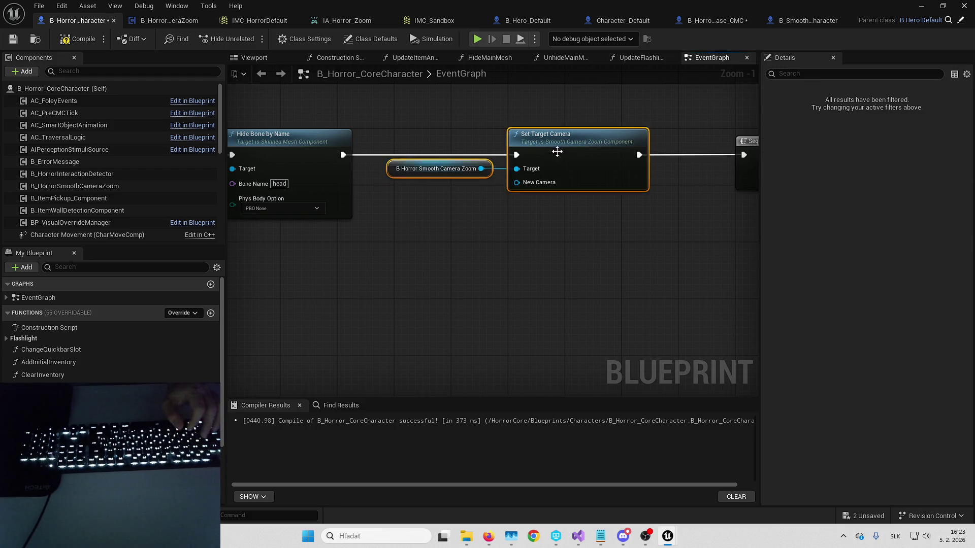
left_click(541, 228)
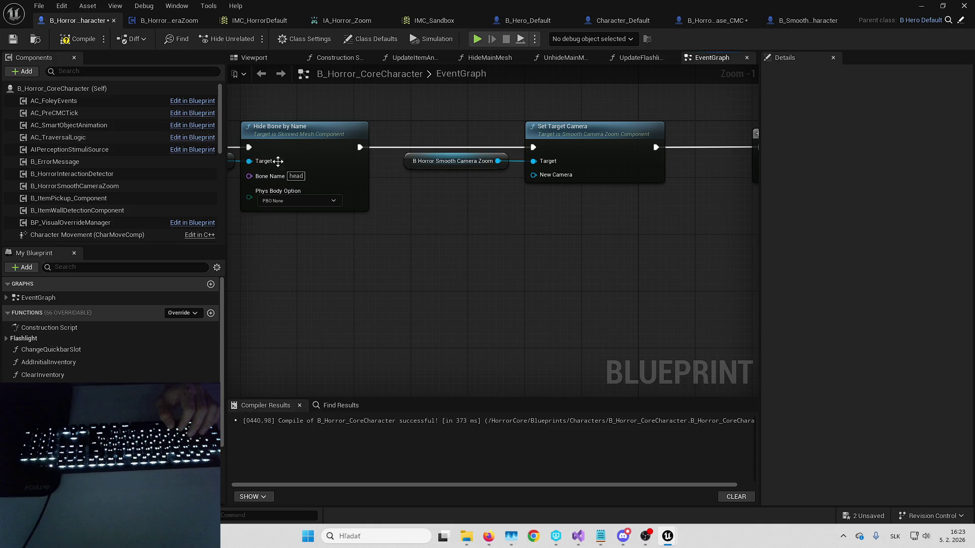
Step: Place the Camera Component node as Set Target Camera's New Camera input and save the blueprint
scroll(117, 184, "down", 3)
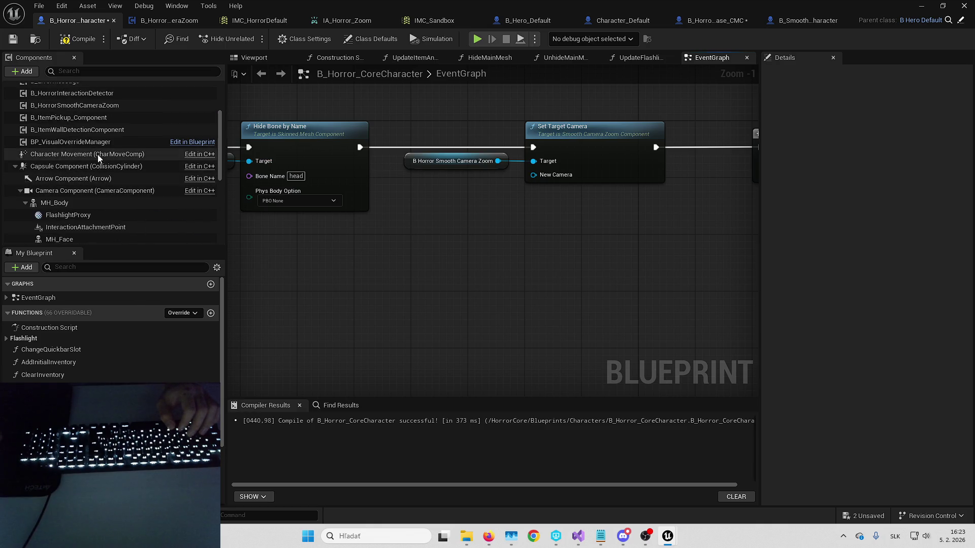
left_click_drag(92, 191, 551, 176)
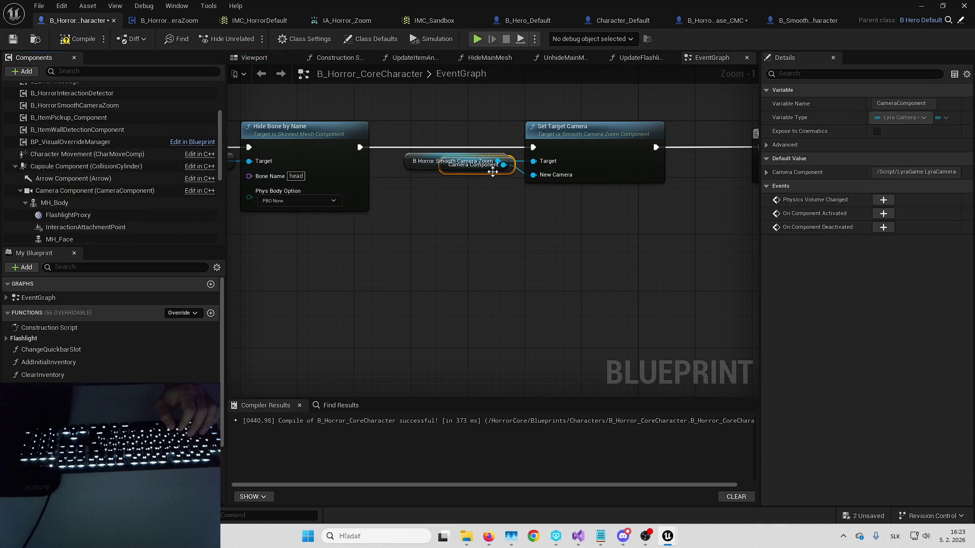
left_click_drag(492, 172, 482, 194)
left_click(466, 132)
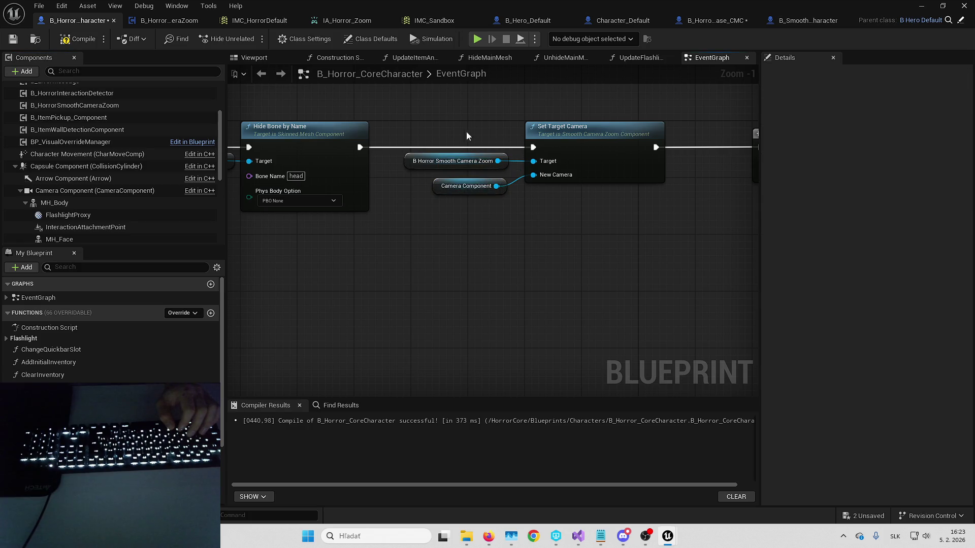
key("ctrl+s")
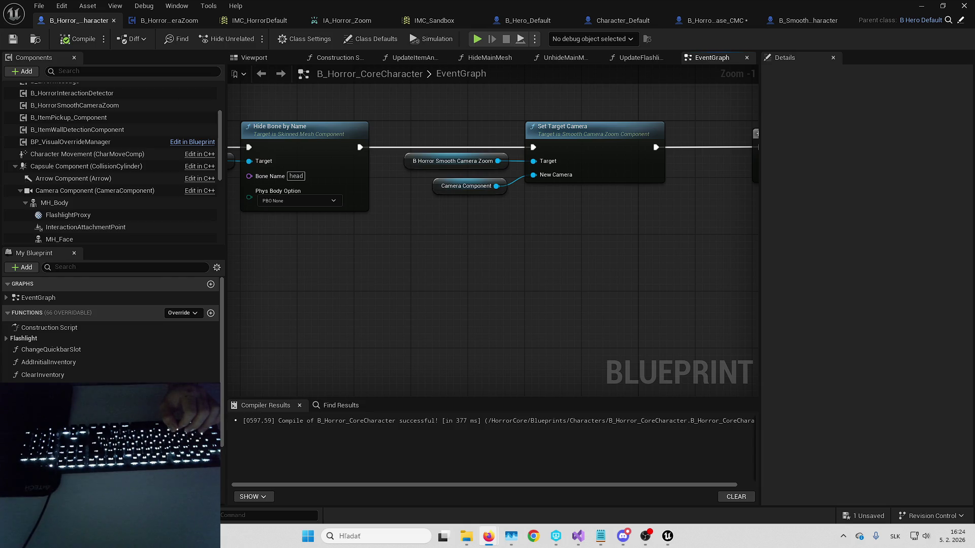
Step: Pan the graph to recentre the new Set Target Camera wiring
mouse_move(597, 263)
left_mouse_down()
mouse_move(589, 296)
mouse_move(609, 307)
left_mouse_up()
Step: Save the remaining B_Horror_SandboxBase_CMC asset and resize the side panels around the graph
left_click(864, 516)
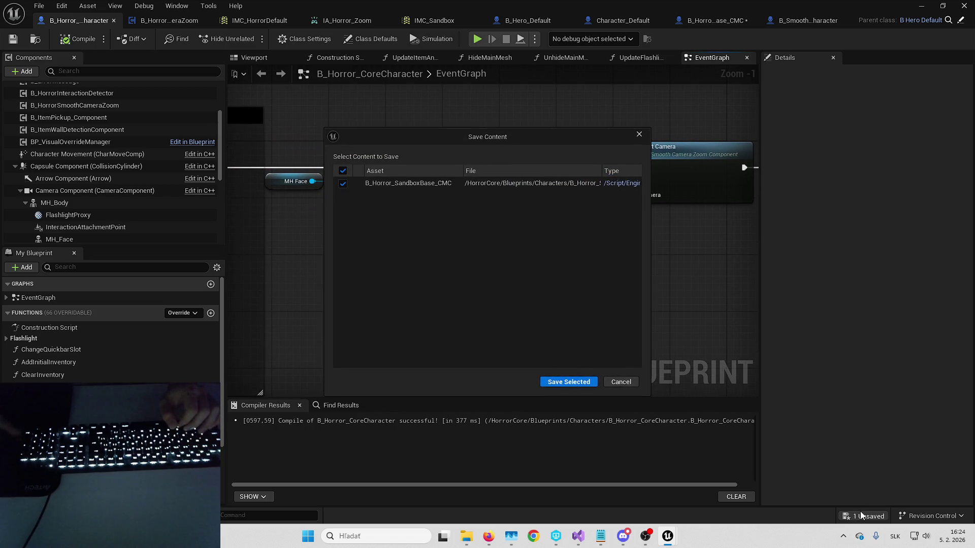
key("Return")
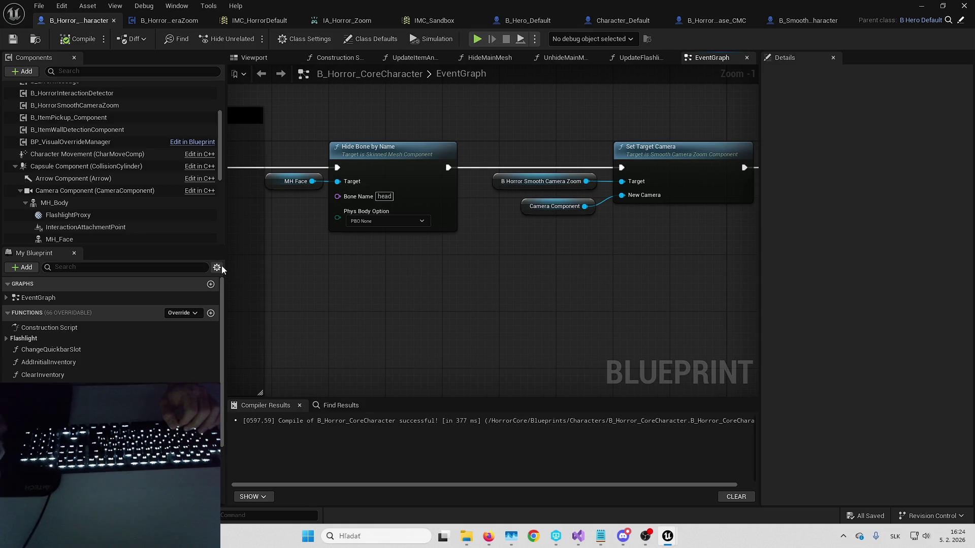
left_click_drag(223, 262, 171, 260)
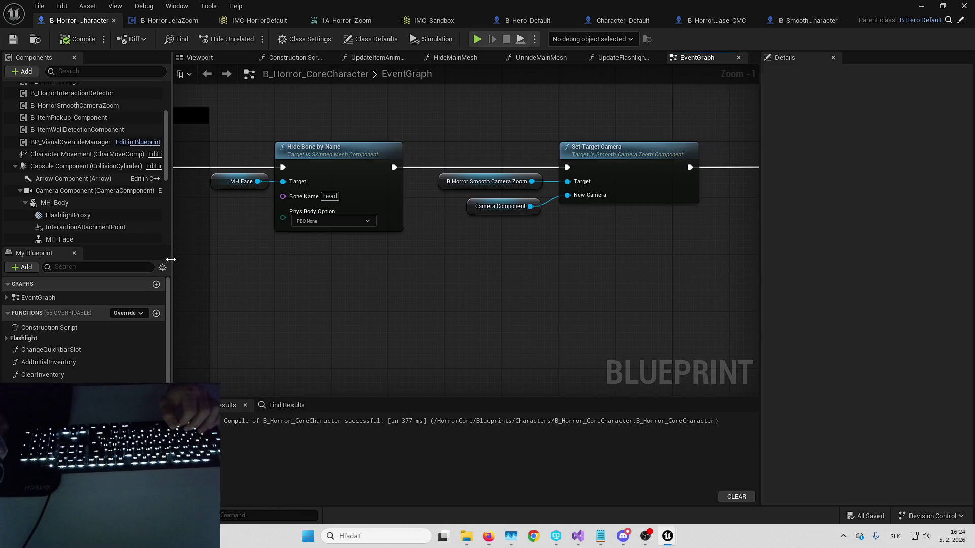
left_click_drag(760, 269, 778, 265)
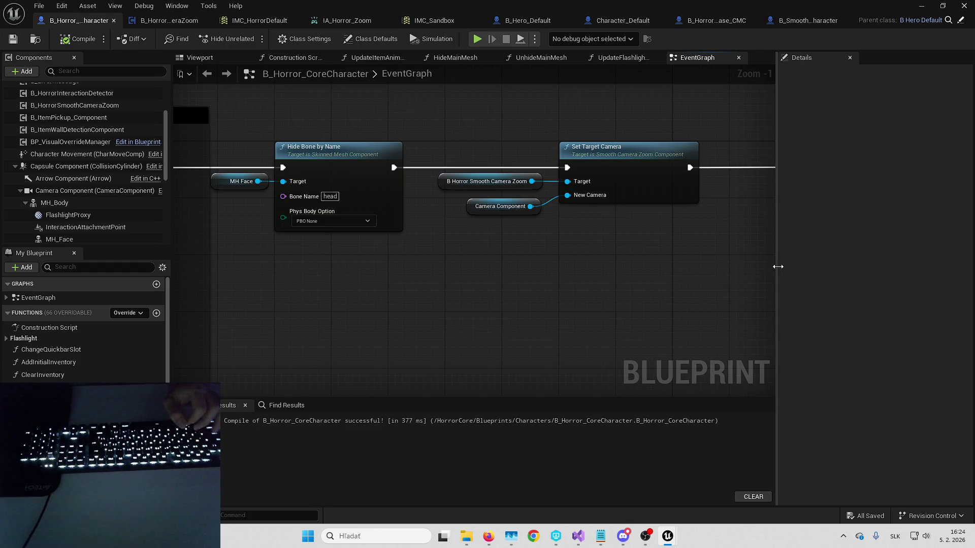
Step: Nudge the Camera Component node up slightly and compile and save B_Horror_CoreCharacter
left_click_drag(669, 254, 692, 268)
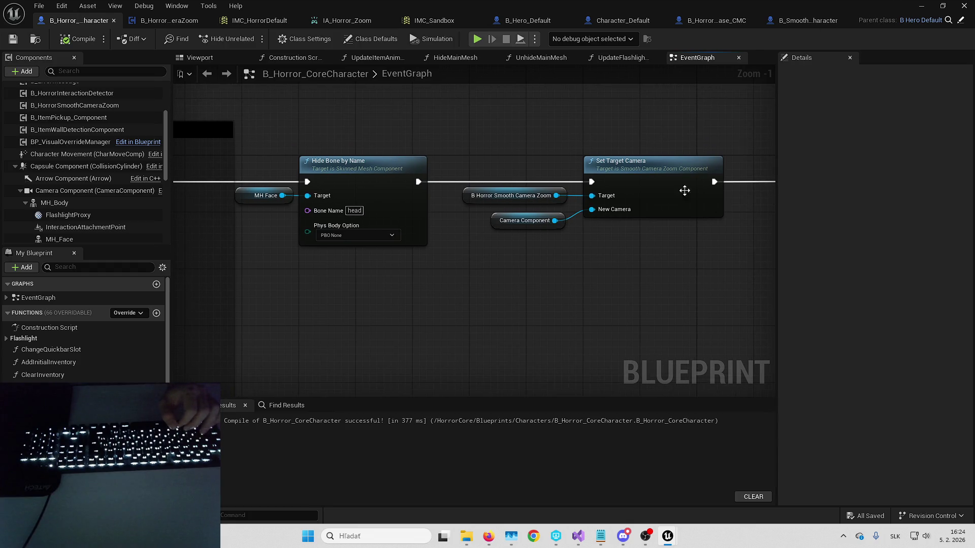
left_click_drag(523, 221, 524, 214)
left_click(559, 274)
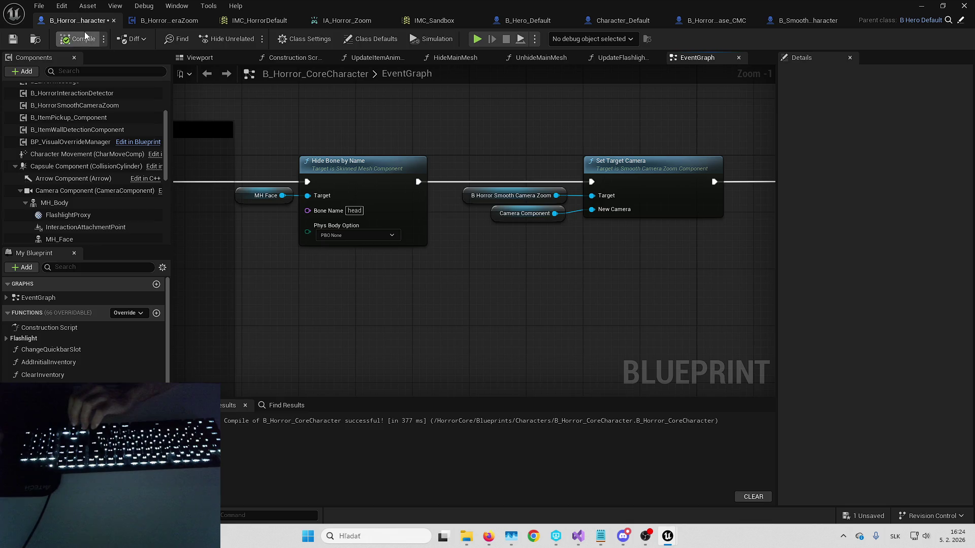
key("ctrl+s")
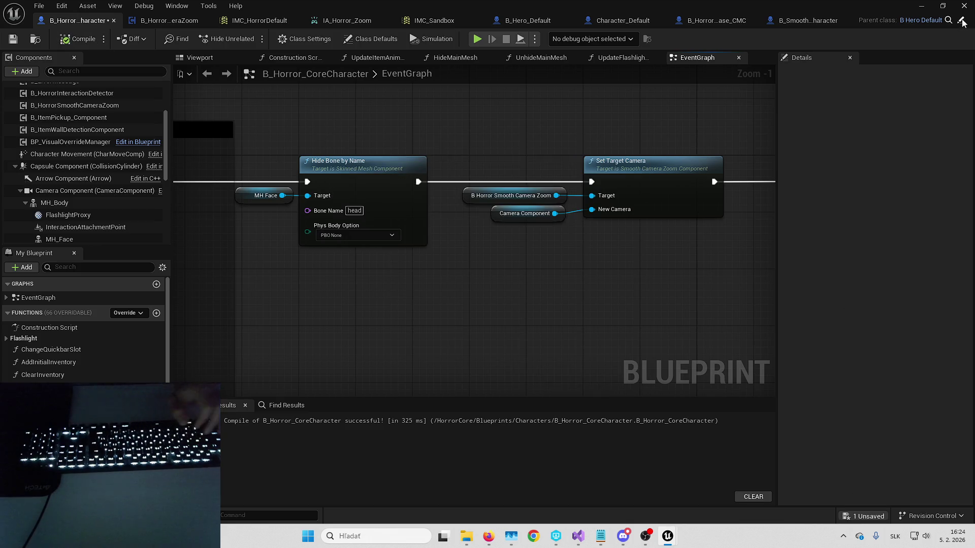
left_click(922, 6)
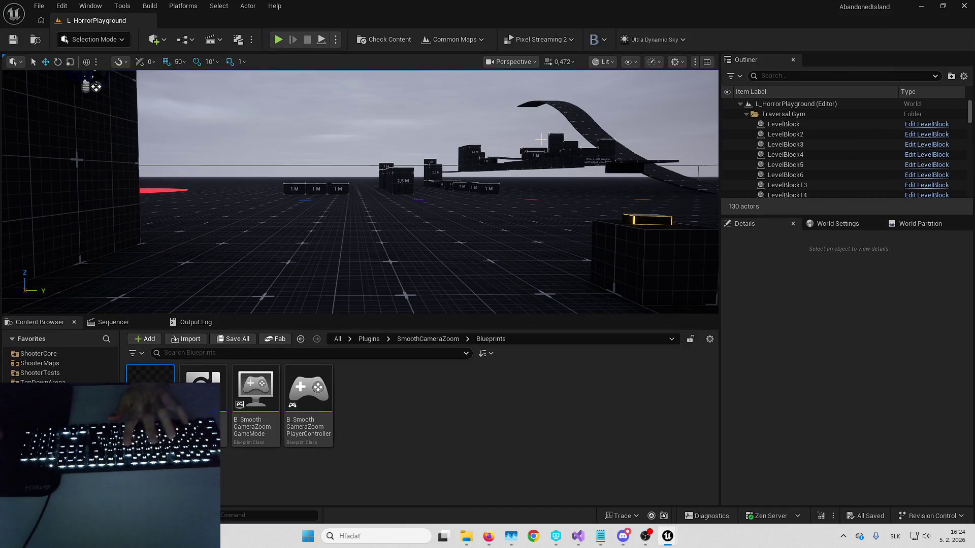
key("alt+p")
key("F11")
key("w")
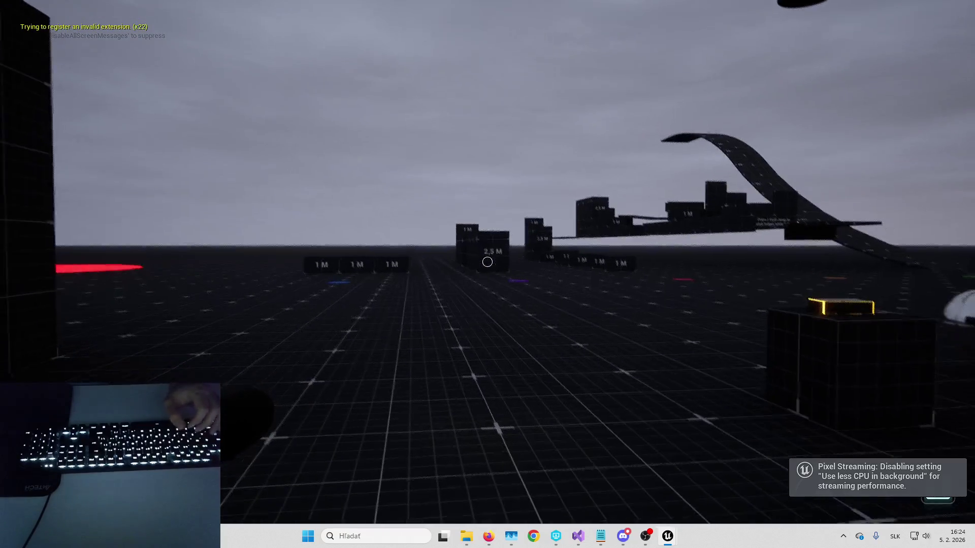
key("w")
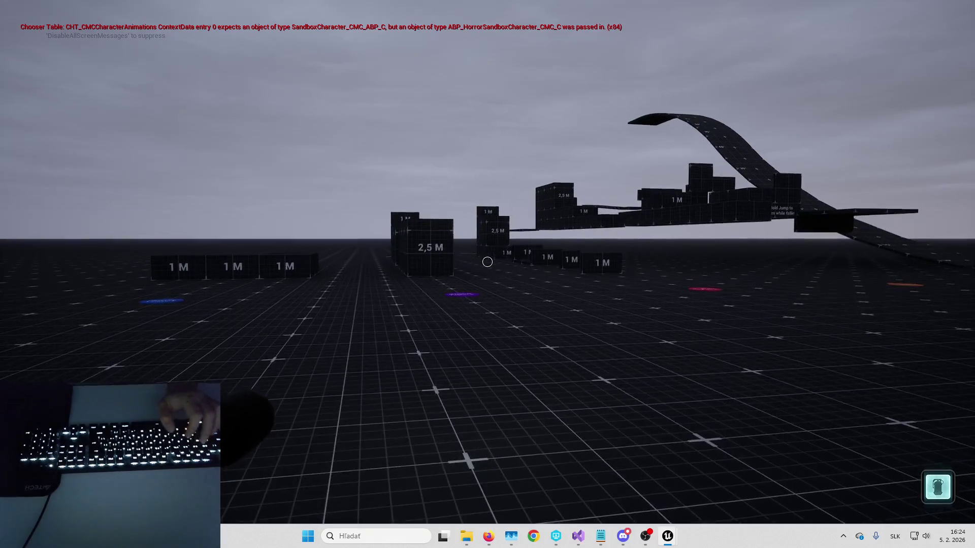
key("Escape")
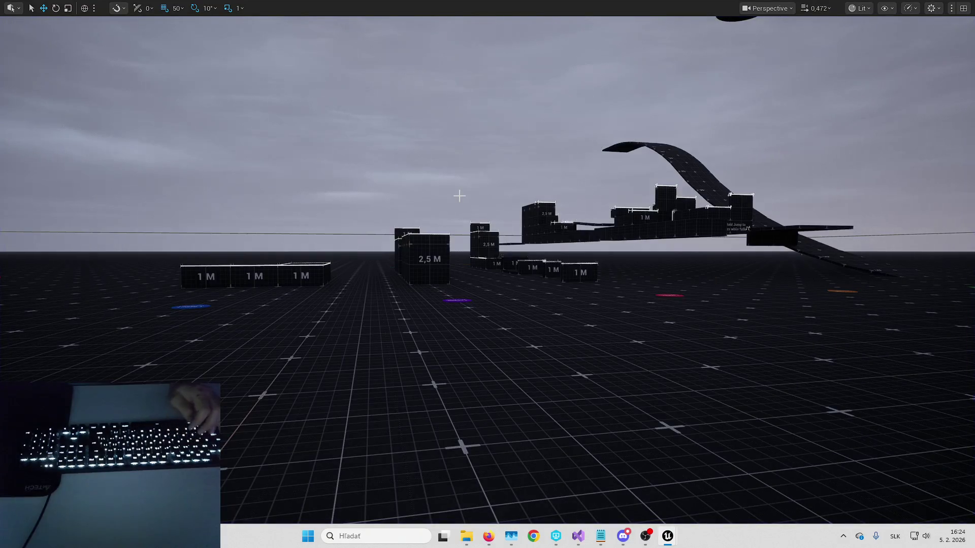
key("alt+Tab")
scroll(467, 181, "down", 1)
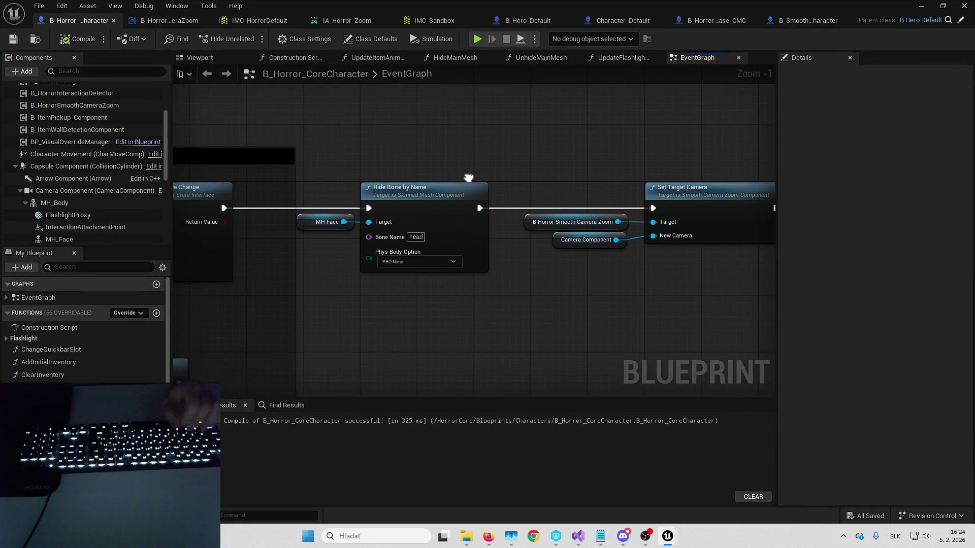
scroll(551, 175, "up", 1)
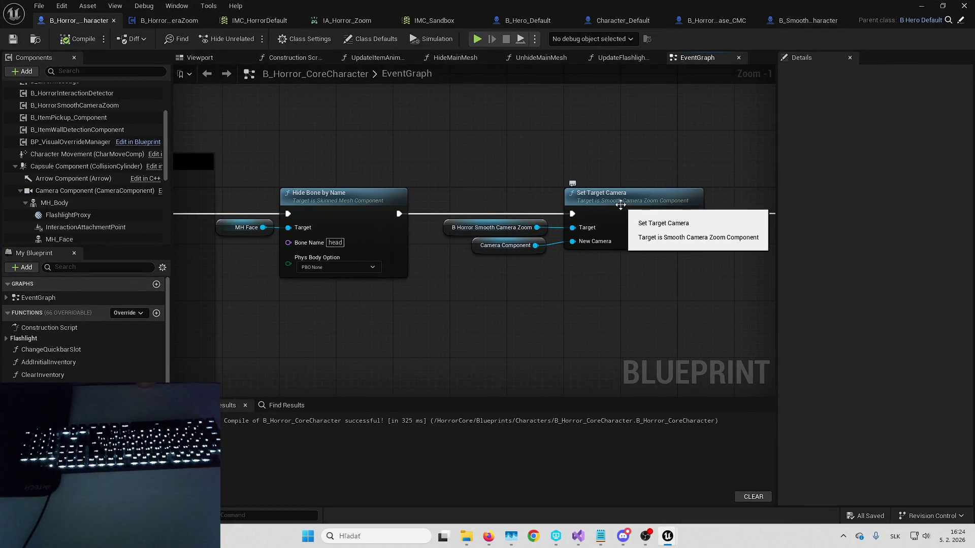
right_click(643, 208)
left_click(658, 433)
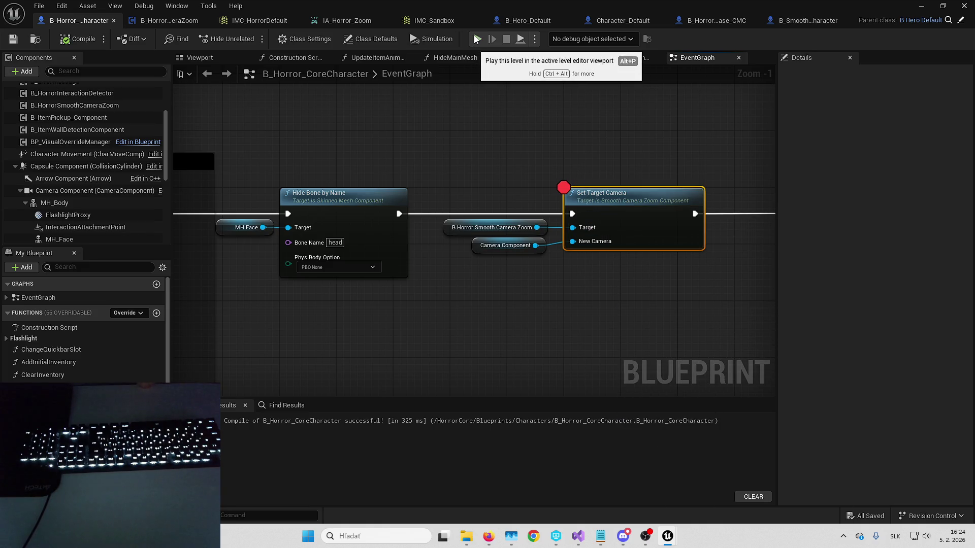
left_click(477, 39)
mouse_move(413, 242)
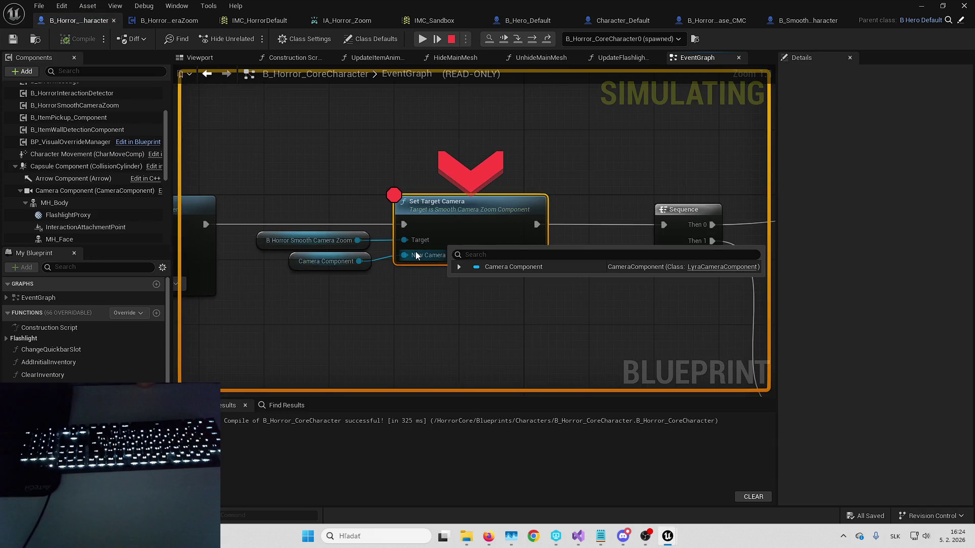
left_click(460, 267)
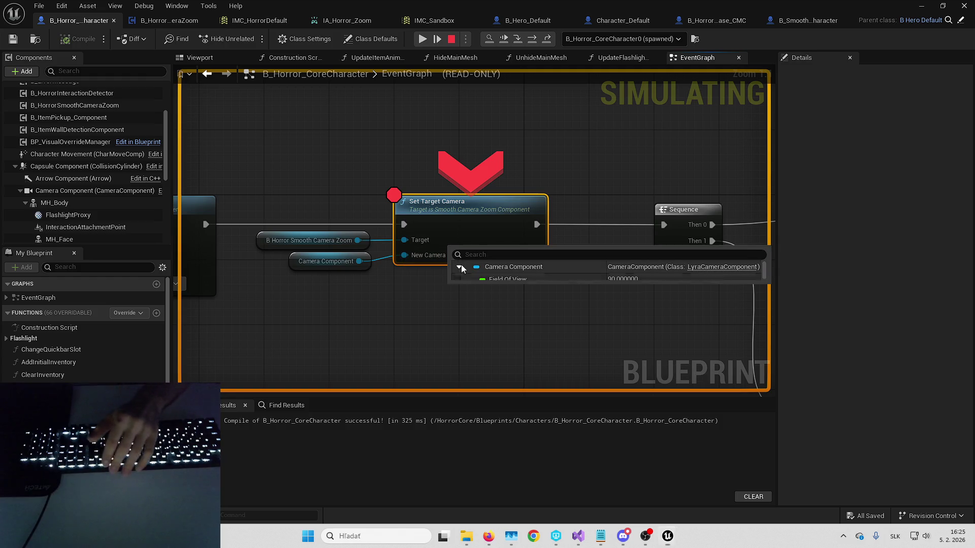
key("F10")
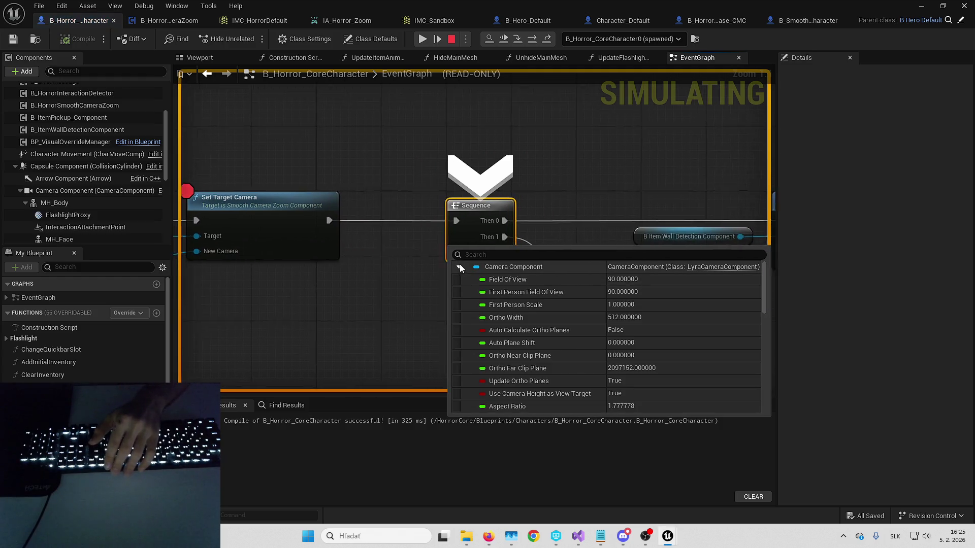
right_click(291, 205)
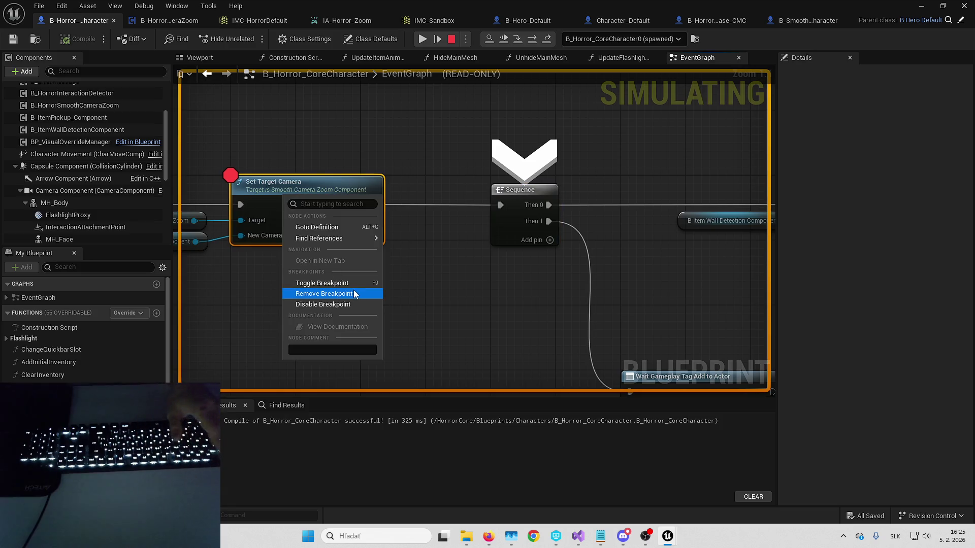
left_click(353, 291)
key("Escape")
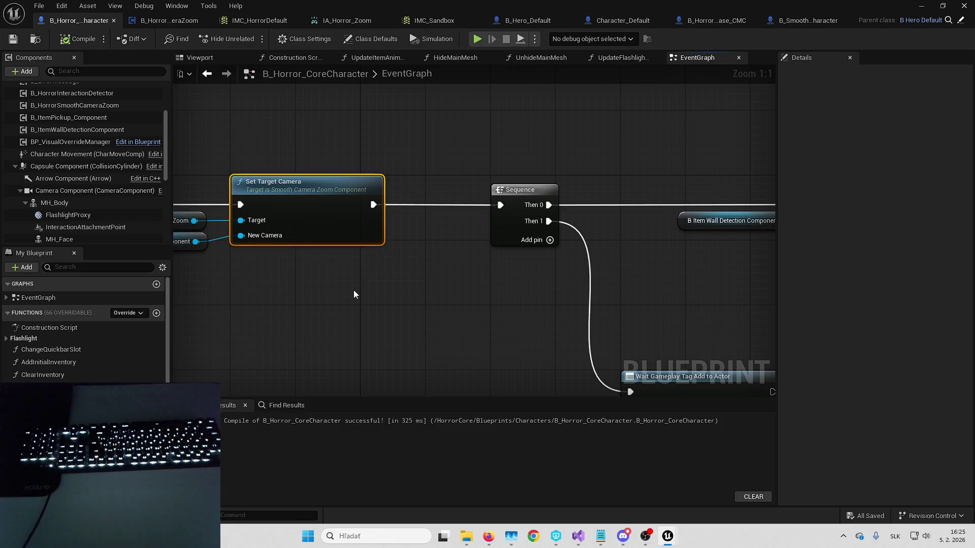
Step: In B_HorrorSmoothCameraZoom's graph, move both zoom input nodes down and right to make room
left_click(184, 22)
mouse_move(474, 280)
left_mouse_down()
mouse_move(552, 321)
mouse_move(451, 244)
left_mouse_up()
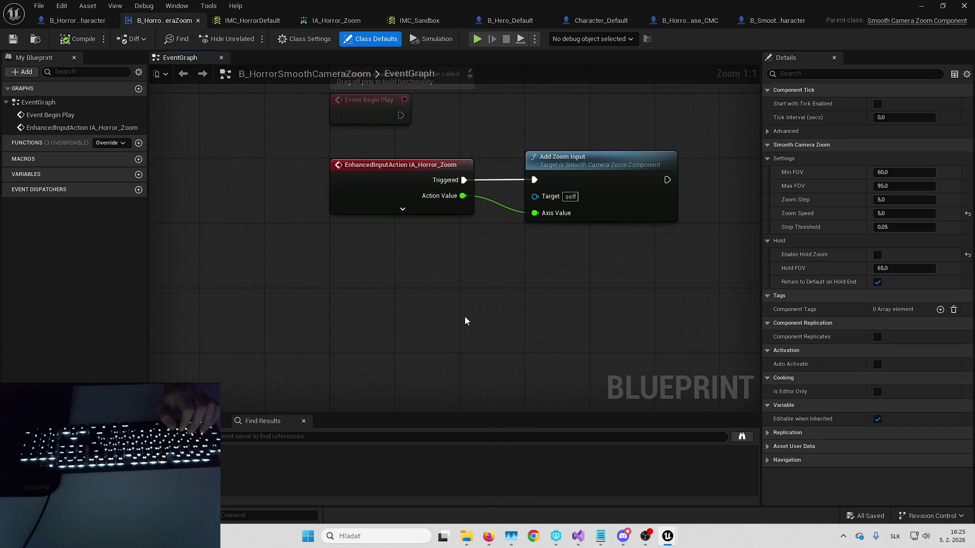
scroll(465, 320, "down", 6)
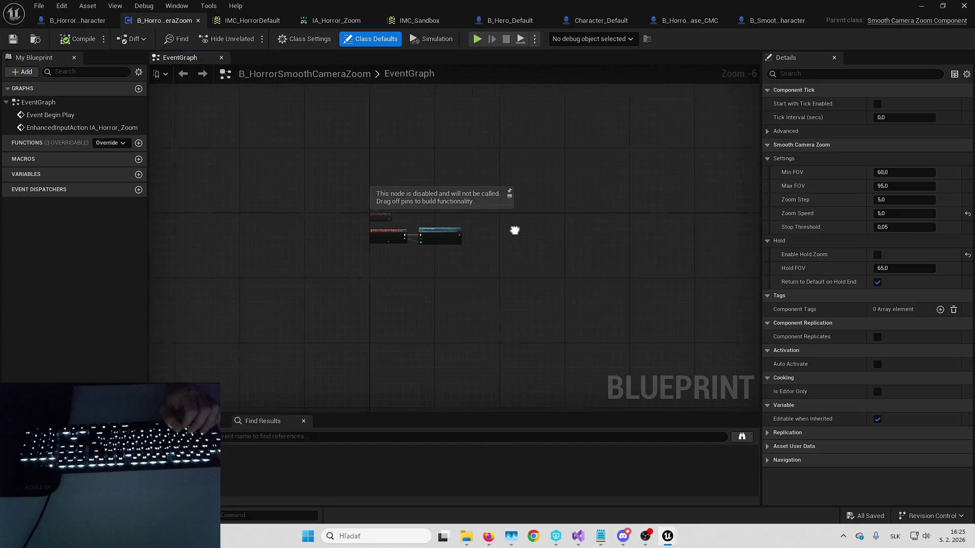
scroll(508, 234, "down", 6)
scroll(508, 233, "up", 8)
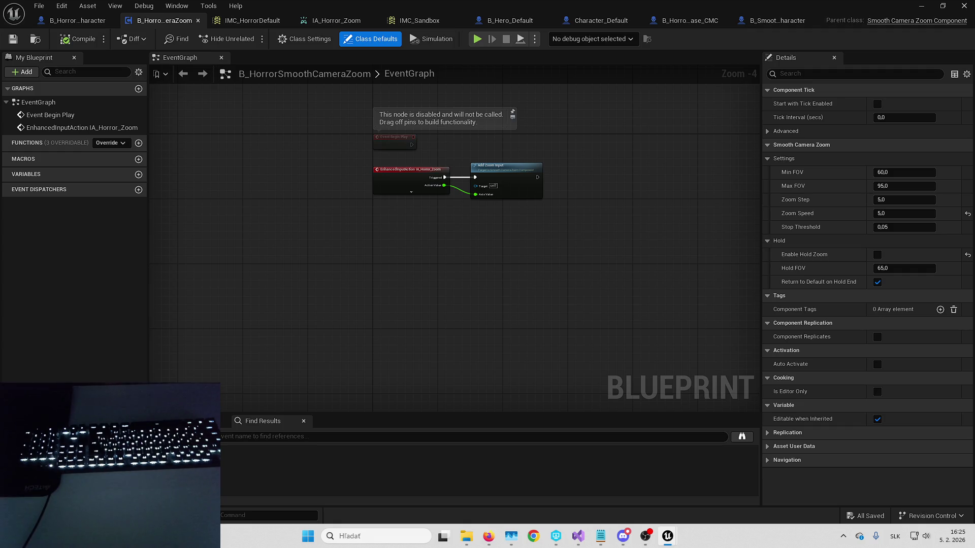
left_click_drag(484, 194, 480, 226)
left_click_drag(578, 264, 367, 204)
mouse_move(367, 204)
left_mouse_down()
mouse_move(418, 148)
mouse_move(436, 325)
left_mouse_up()
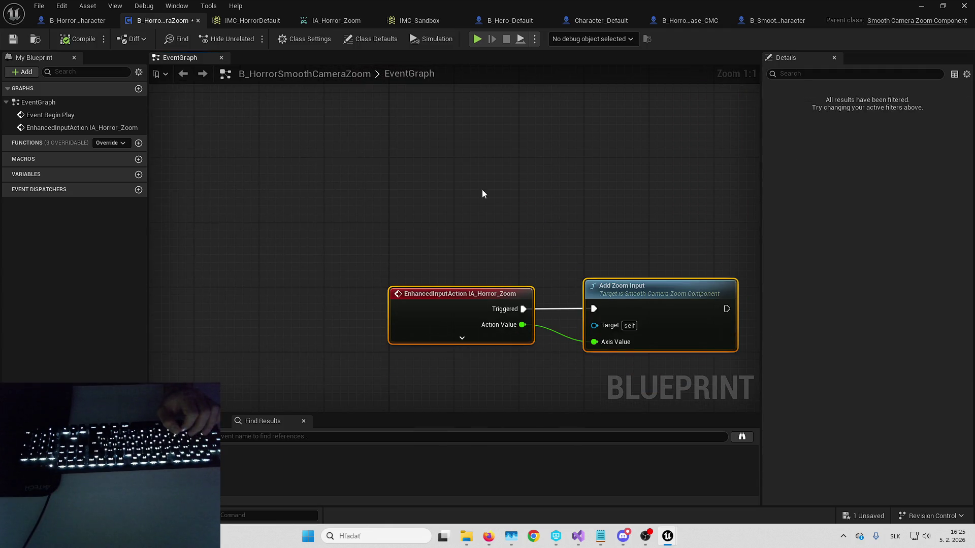
Step: Bind OnZoomChanged_Event to On Zoom Changed from Event Begin Play, placing the event below it
right_click(511, 181)
type("assign")
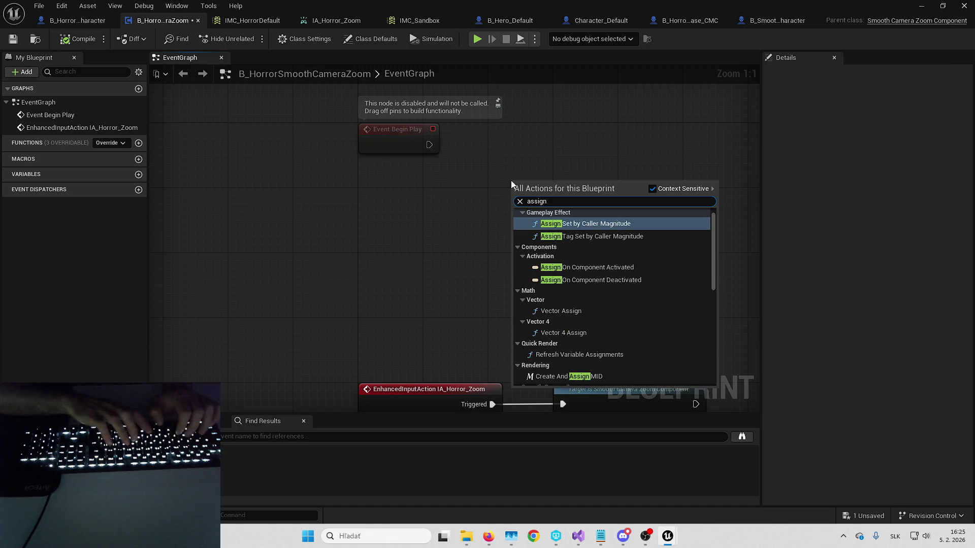
type(" on")
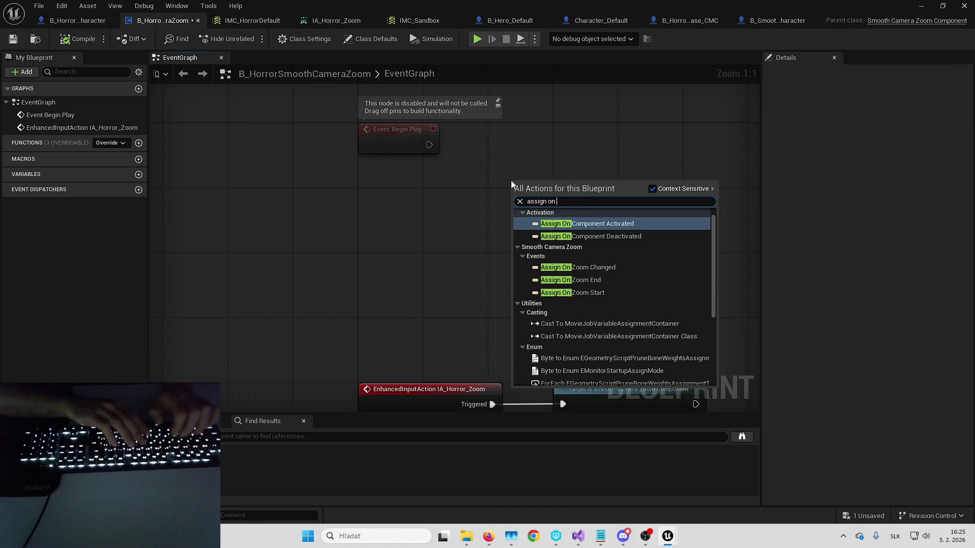
type(" zoom")
key("Return")
left_click(486, 152)
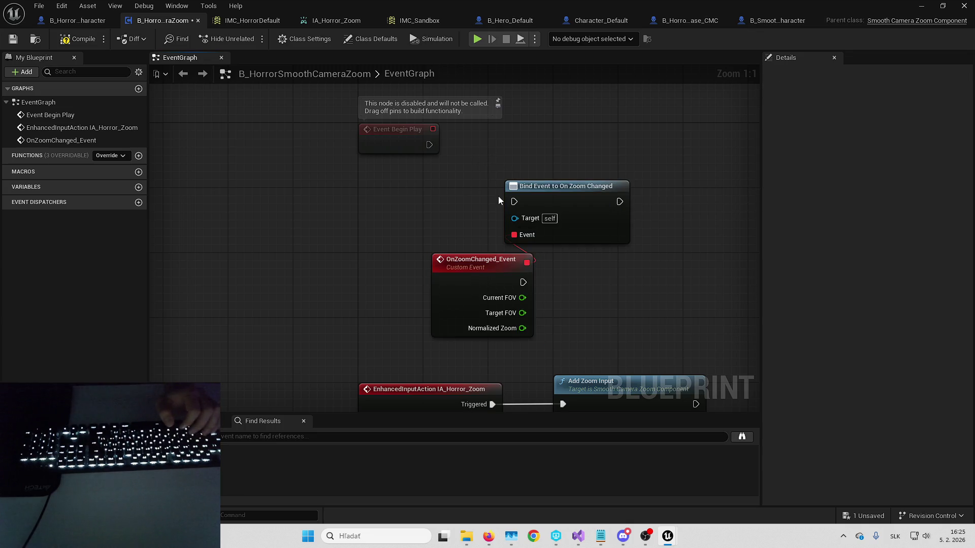
left_click_drag(518, 196, 429, 145)
left_click_drag(577, 192, 561, 143)
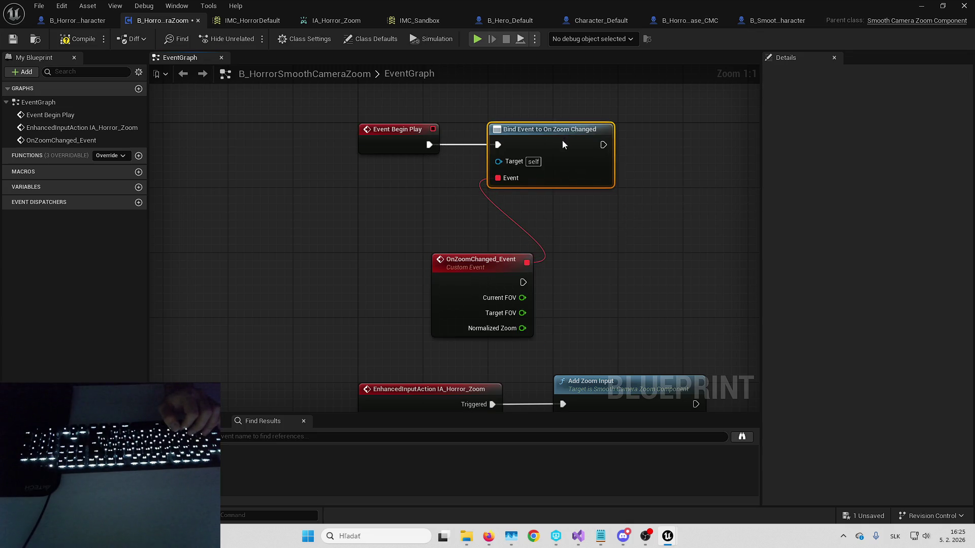
mouse_move(442, 287)
left_mouse_down()
mouse_move(514, 204)
mouse_move(499, 221)
left_mouse_up()
left_click(677, 211)
mouse_move(677, 211)
left_mouse_down()
mouse_move(534, 216)
mouse_move(543, 221)
mouse_move(437, 213)
left_mouse_up()
Step: Make OnZoomChanged_Event call Print String with Current FOV as its In String
mouse_move(360, 213)
left_mouse_down()
mouse_move(463, 218)
mouse_move(572, 205)
mouse_move(359, 228)
left_mouse_up()
type("print")
key("Return")
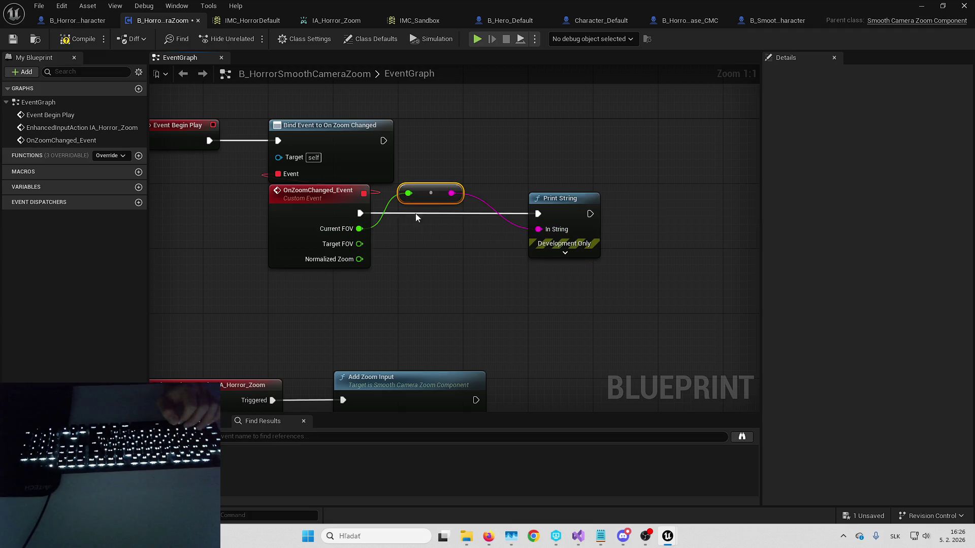
left_click_drag(414, 191, 453, 231)
Step: Play the level to see Current FOV values from 73 to 95, then return to the SmoothCameraZoom folder
left_click(921, 6)
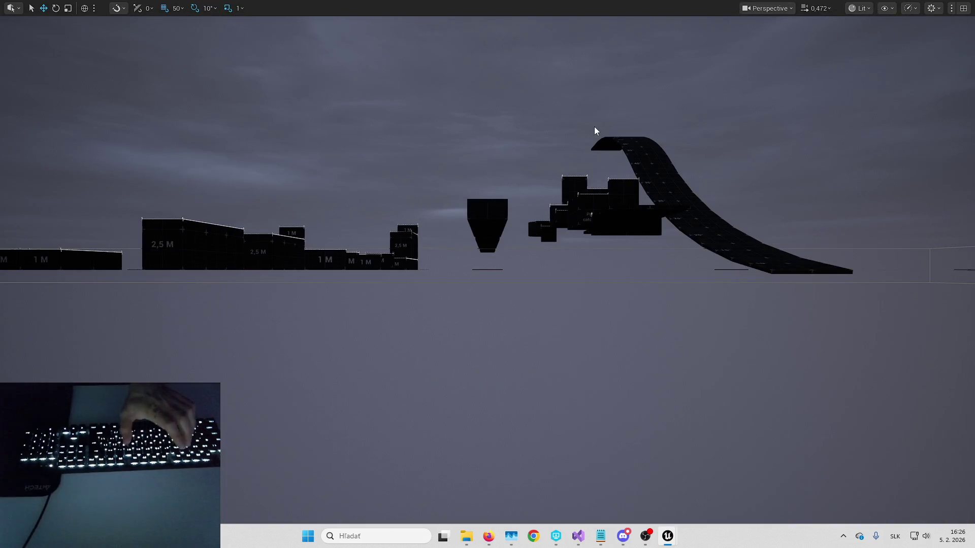
key("alt+p")
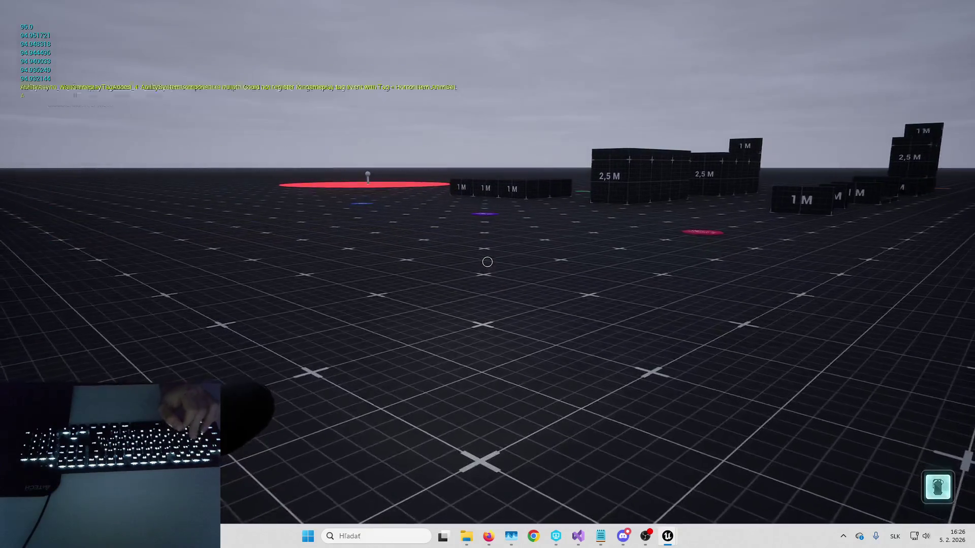
key("Escape")
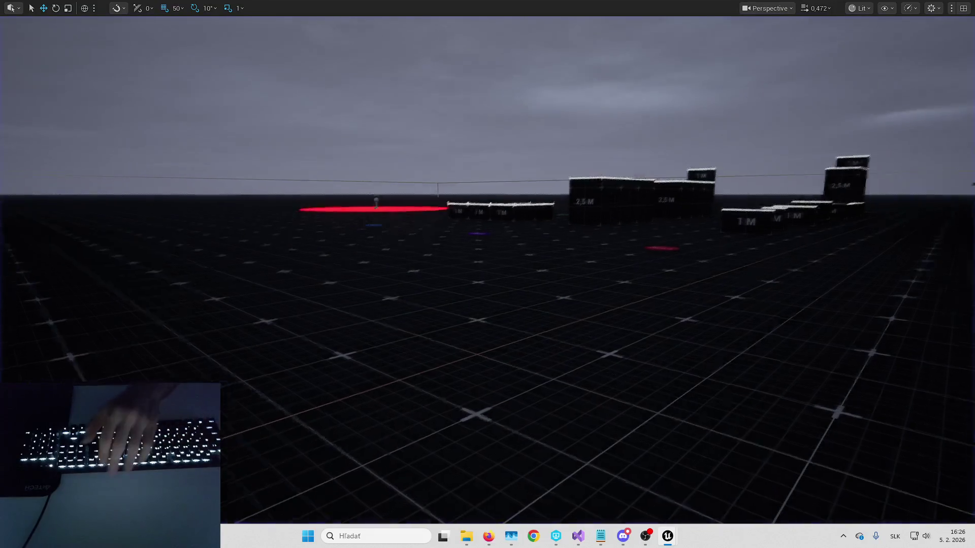
key("F11")
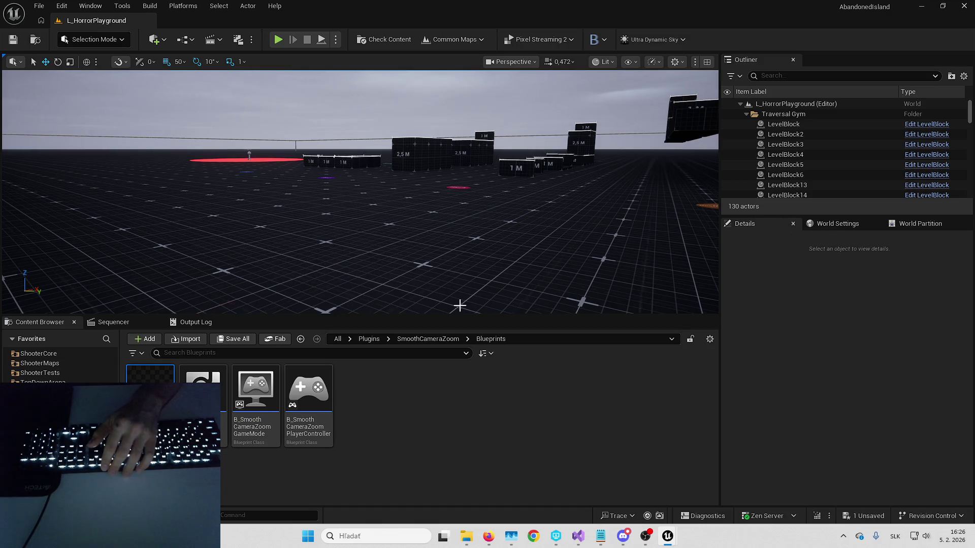
left_click(447, 339)
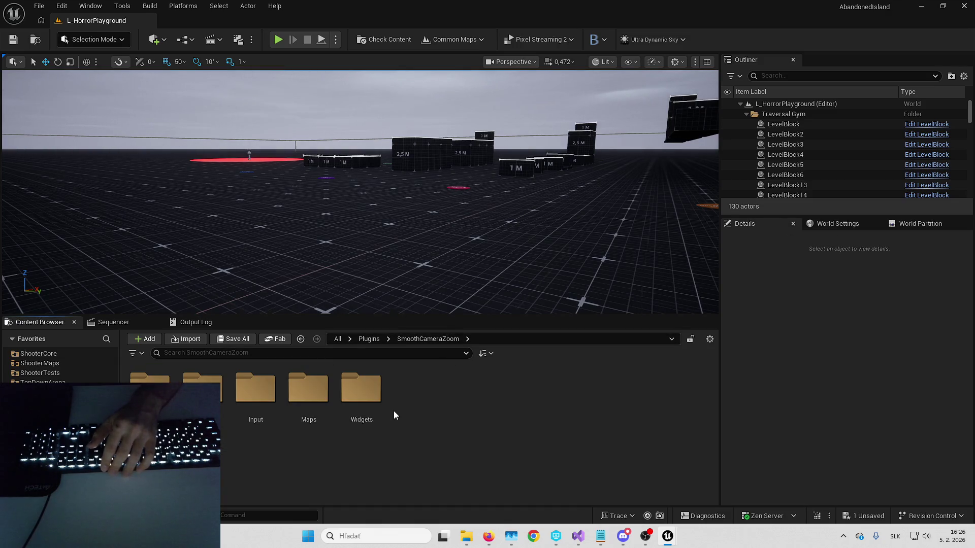
Step: From the level's World Settings, open the default experience asset B_HorrorExperience
left_click(340, 340)
double_click(203, 389)
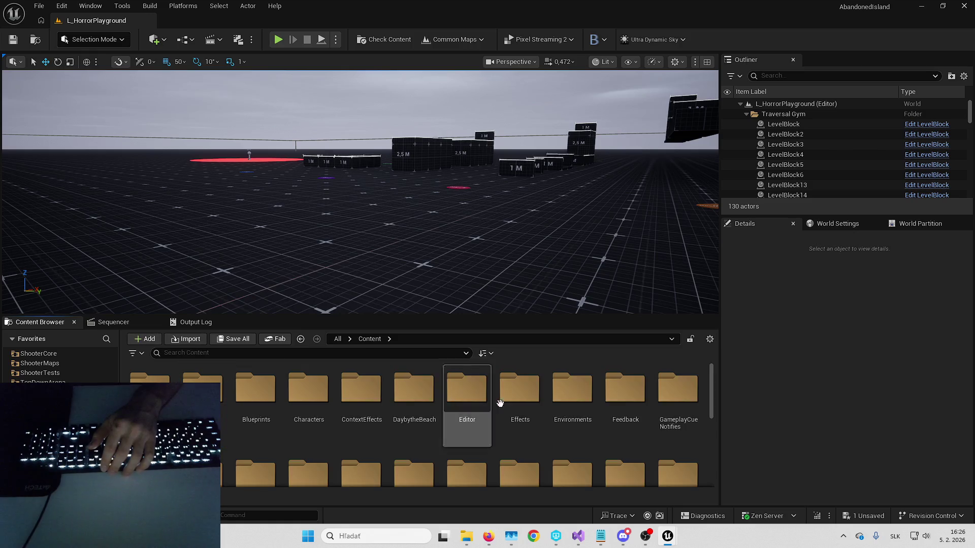
left_click(487, 406)
left_click(838, 224)
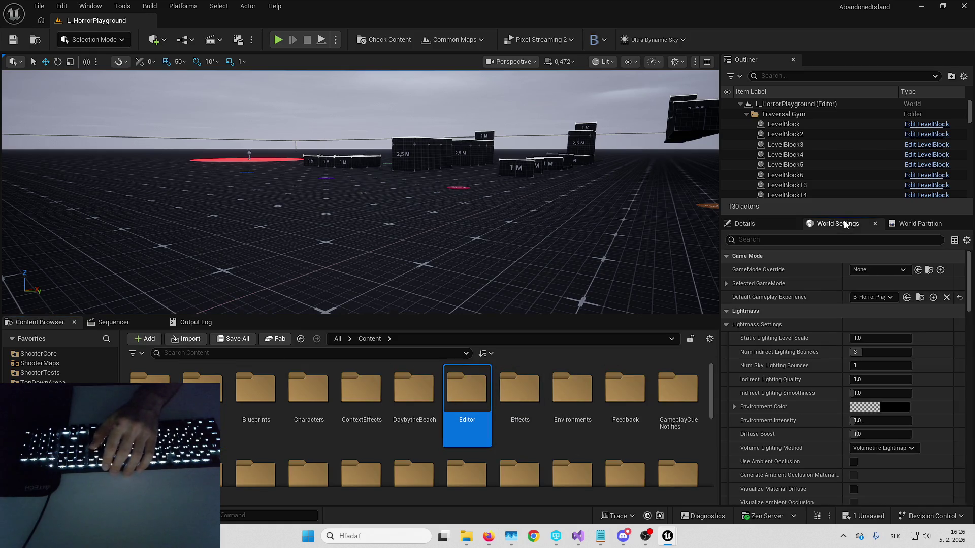
left_click(920, 298)
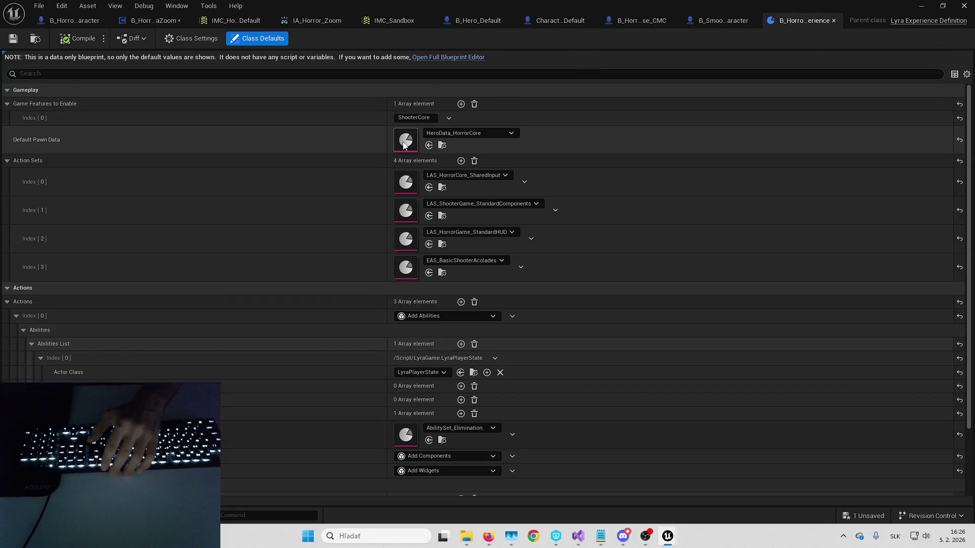
Step: Open HeroData_HorrorCore's default camera mode CM_FirstPersonNoAttach and review its settings
double_click(405, 146)
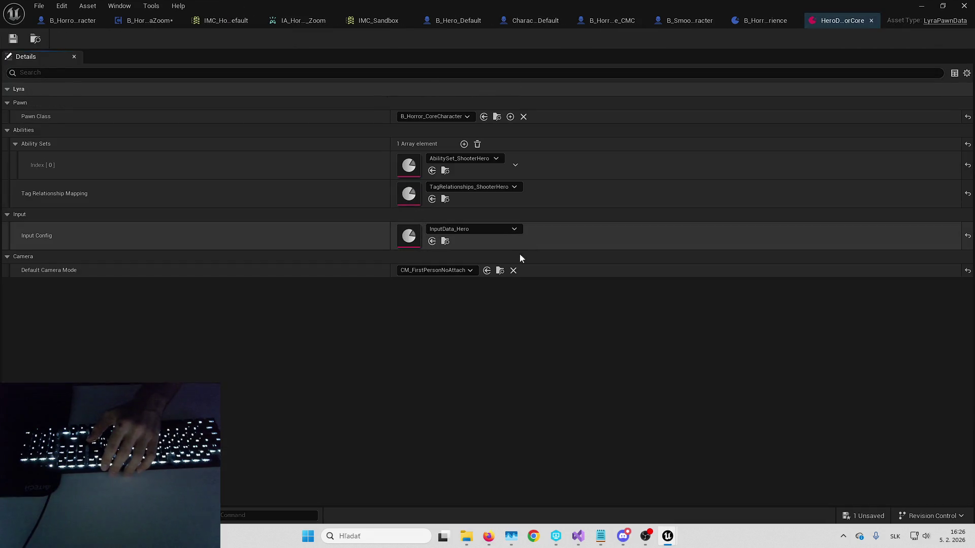
double_click(436, 289)
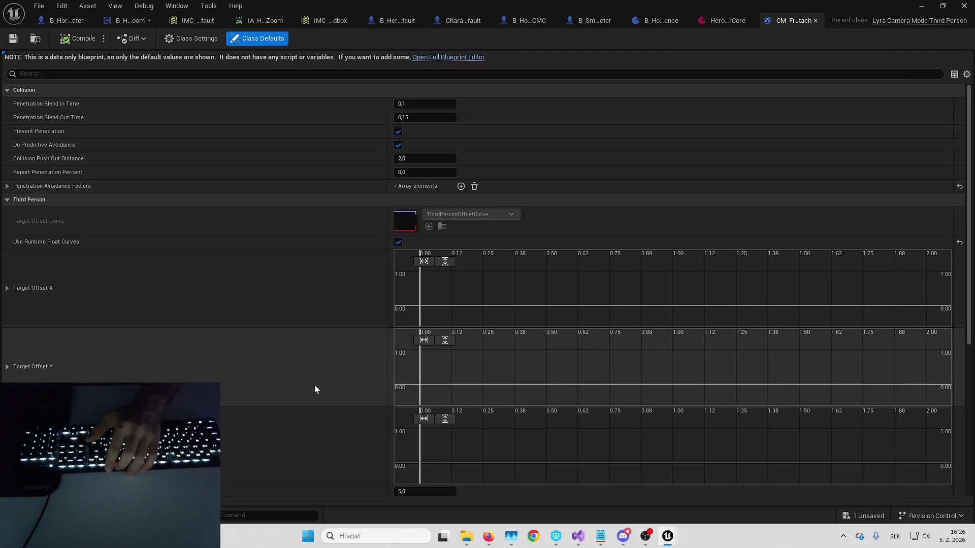
scroll(311, 378, "down", 3)
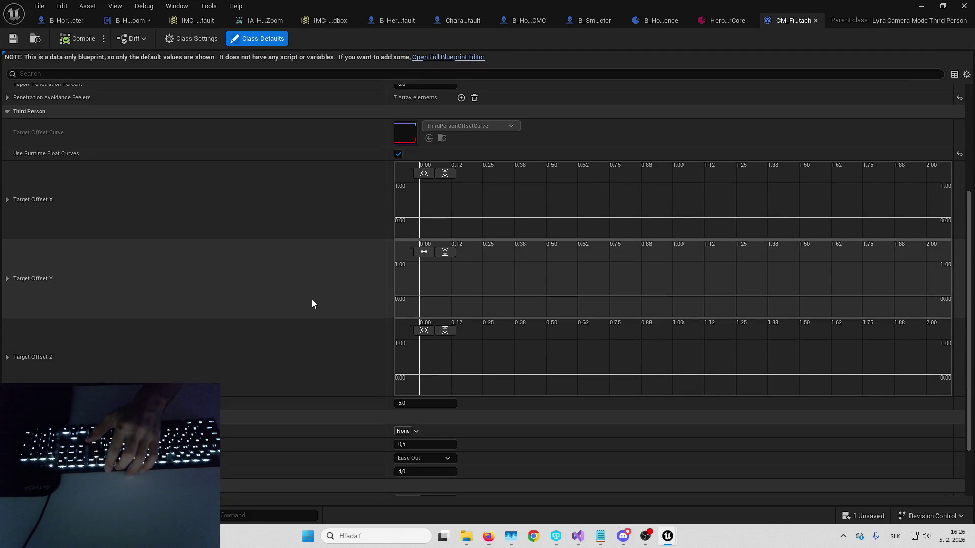
scroll(312, 300, "down", 2)
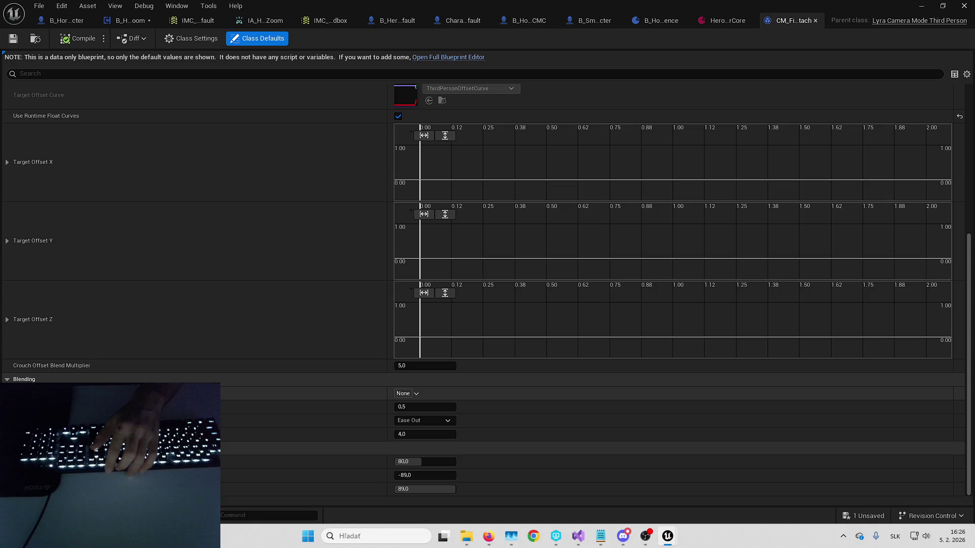
scroll(104, 375, "down", 2)
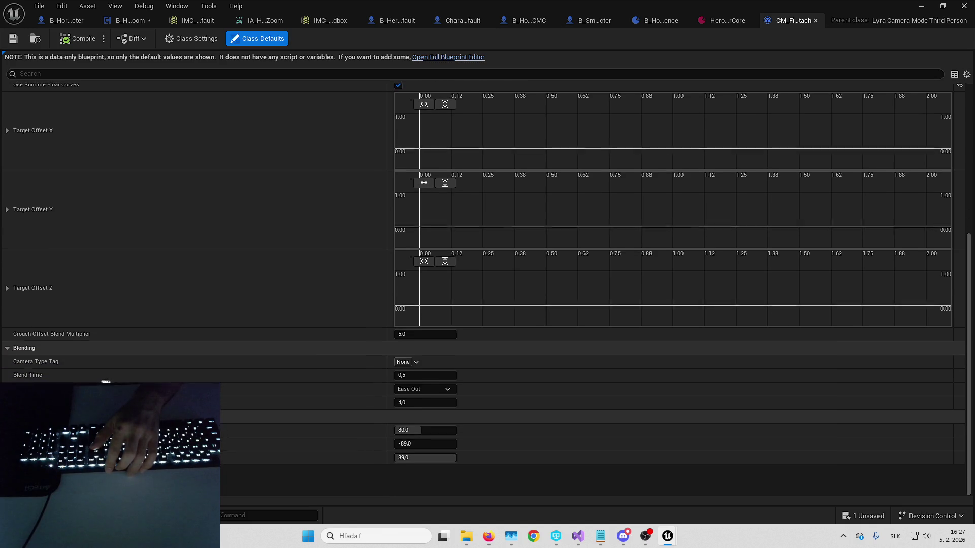
scroll(104, 374, "up", 2)
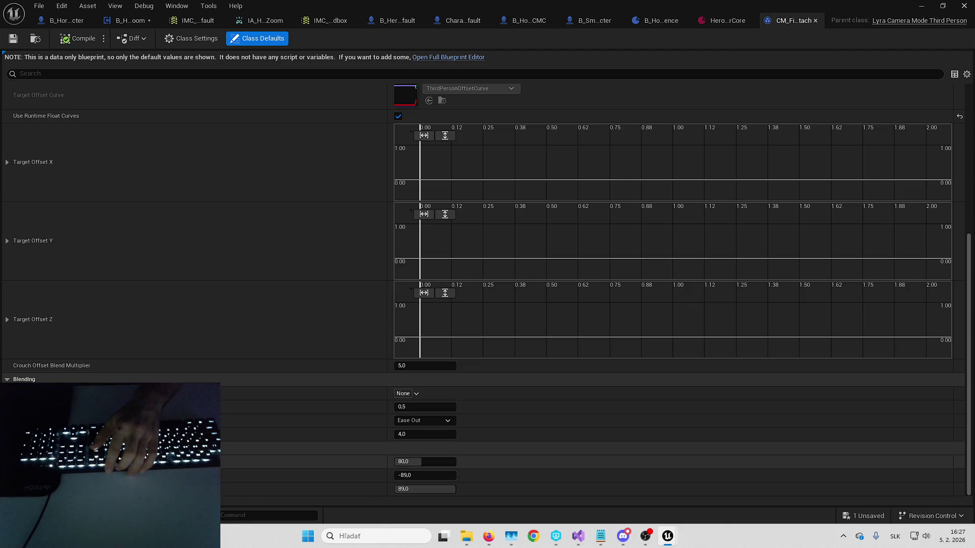
scroll(102, 349, "up", 6)
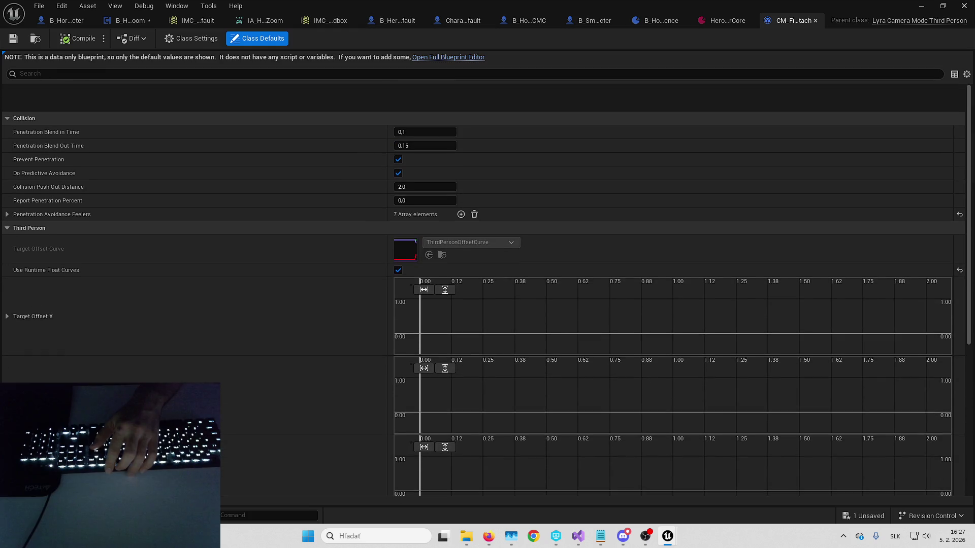
scroll(102, 348, "down", 1)
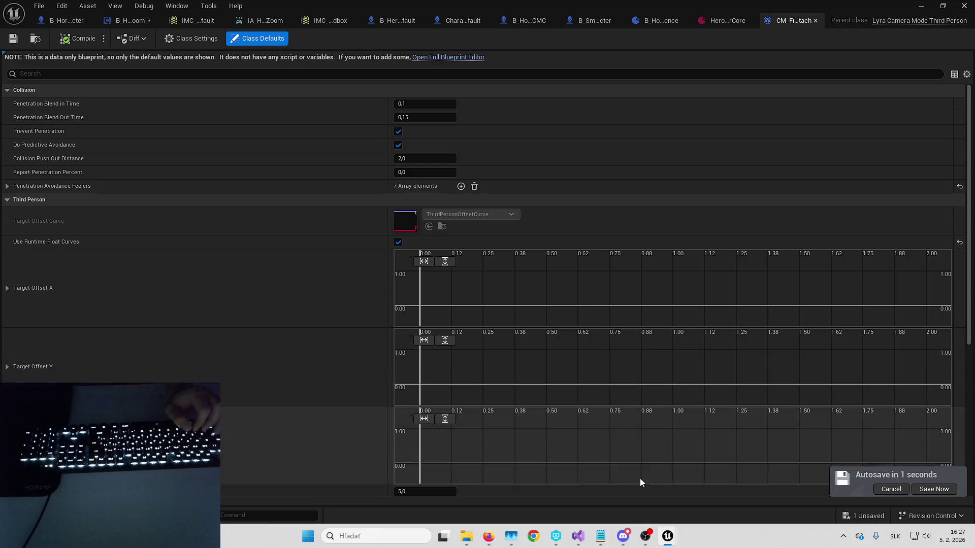
Step: Save the unsaved smooth camera zoom blueprint, then switch to Visual Studio
left_click(865, 516)
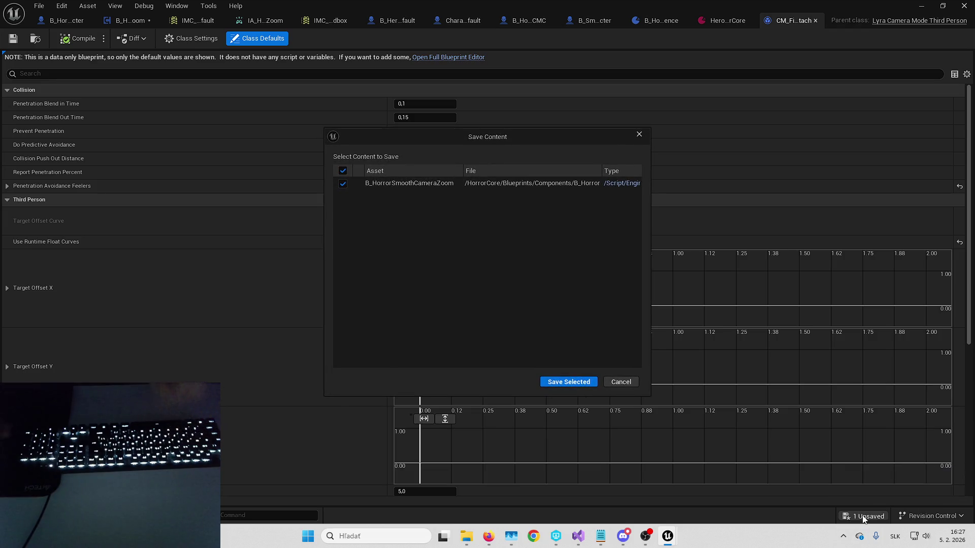
left_click(862, 520)
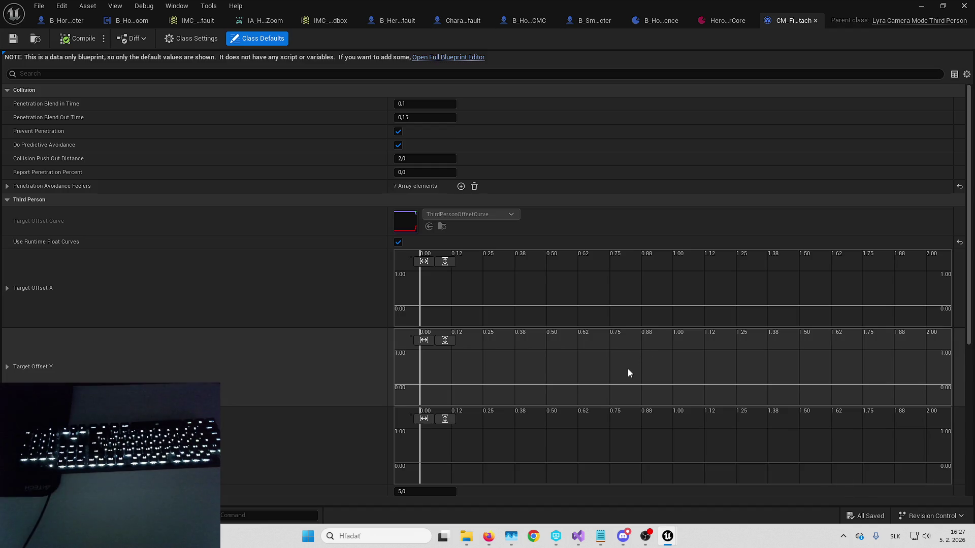
scroll(288, 365, "down", 5)
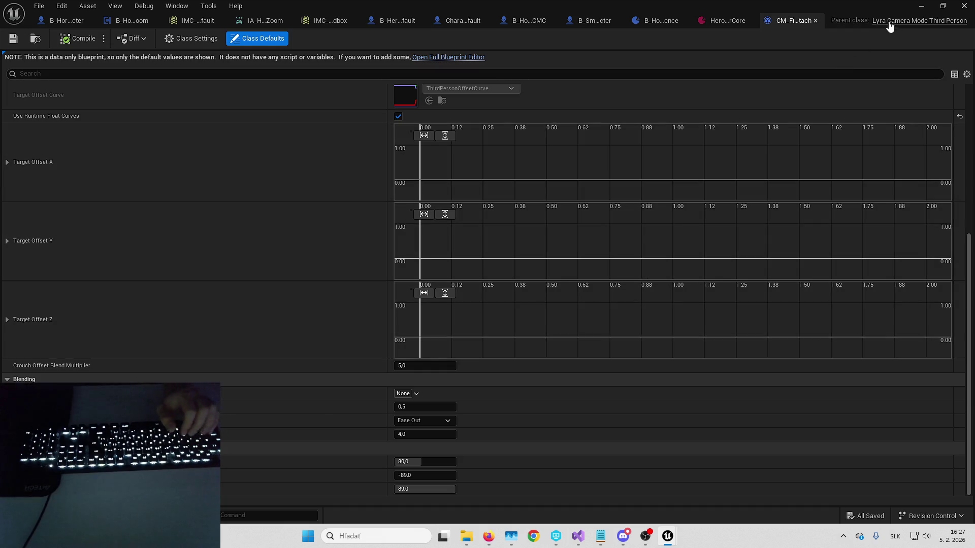
left_click(889, 22)
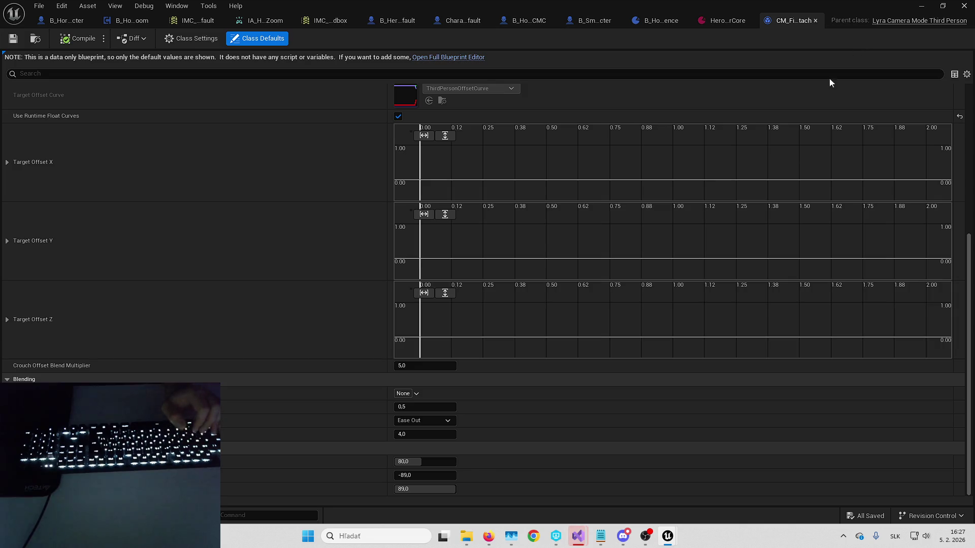
Step: Open the Source/LyraGame/Camera folder and select both LyraCameraMode_ThirdPerson.h and .cpp
mouse_move(578, 537)
left_click(523, 483)
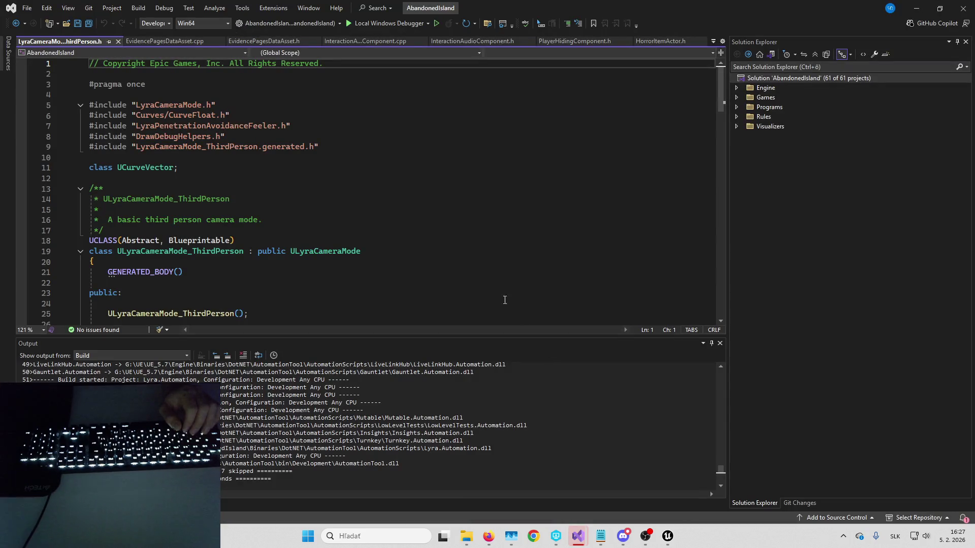
right_click(87, 45)
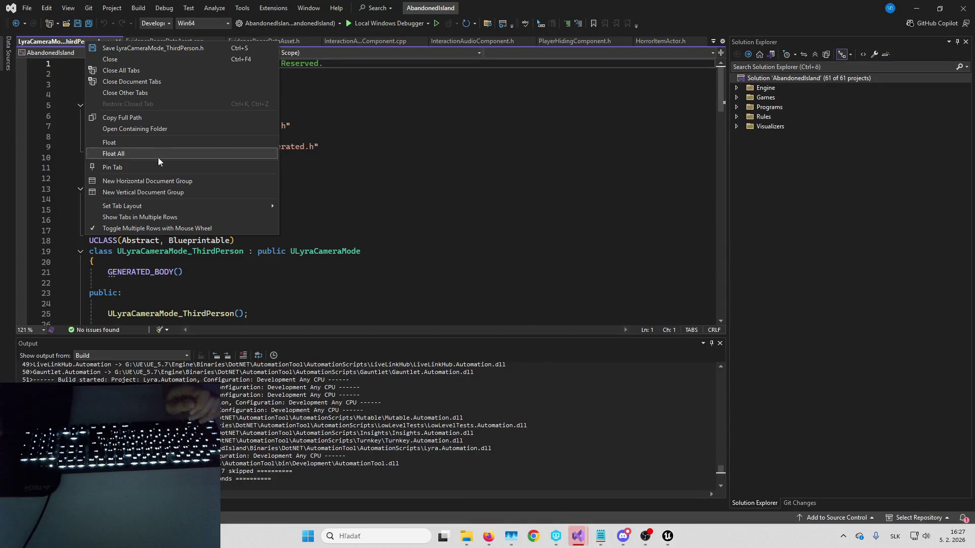
left_click(158, 130)
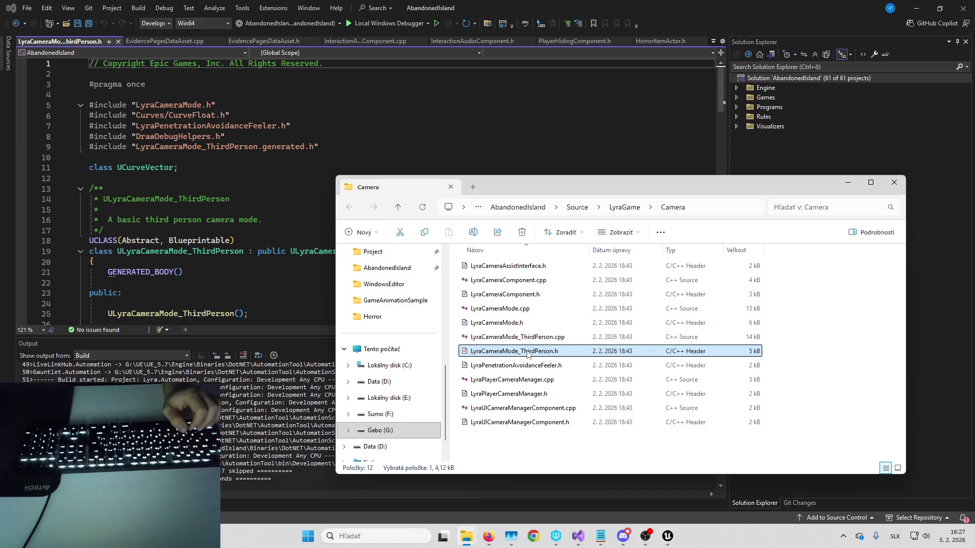
left_click(545, 336, "ctrl")
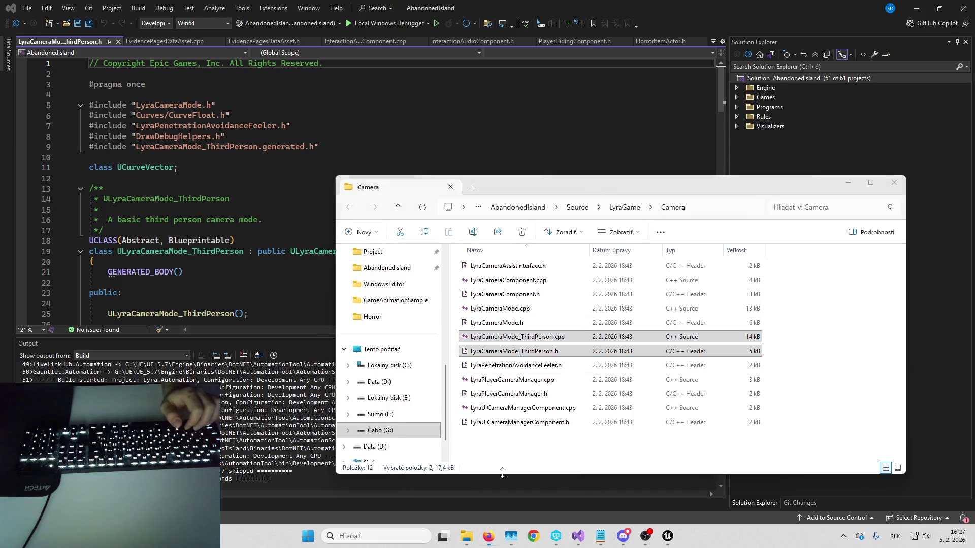
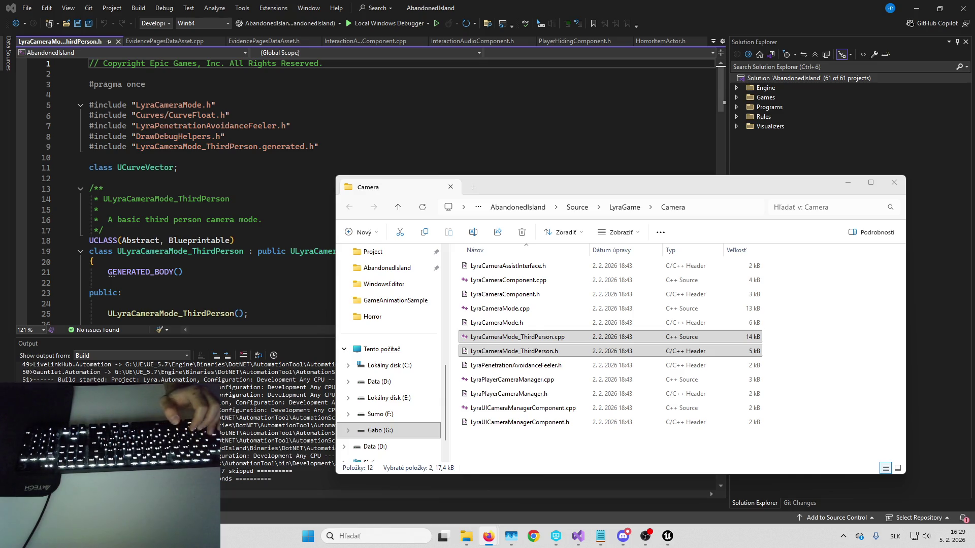
Step: Minimize the Camera folder window, bring up the CM_ camera mode class defaults, then minimize them to reveal the level
left_click(858, 185)
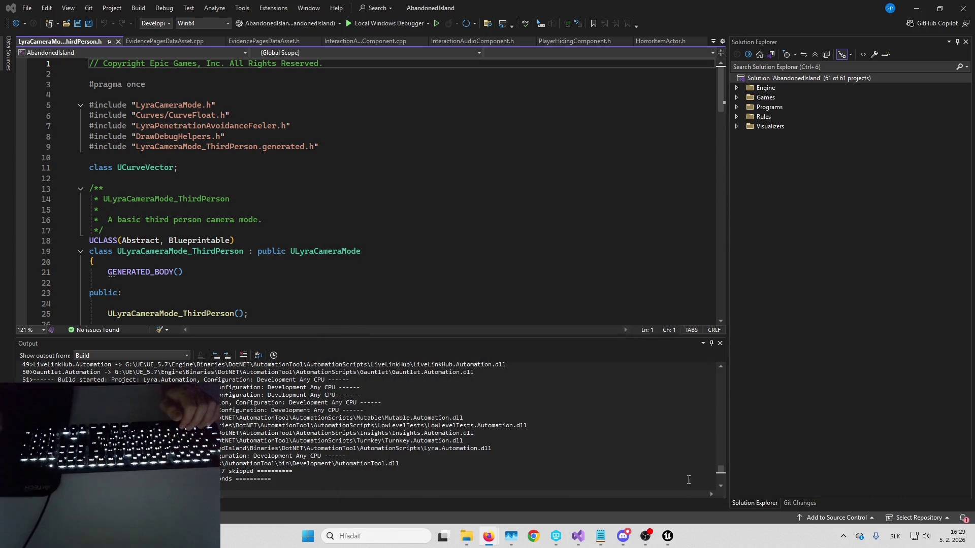
mouse_move(667, 536)
left_click(666, 510)
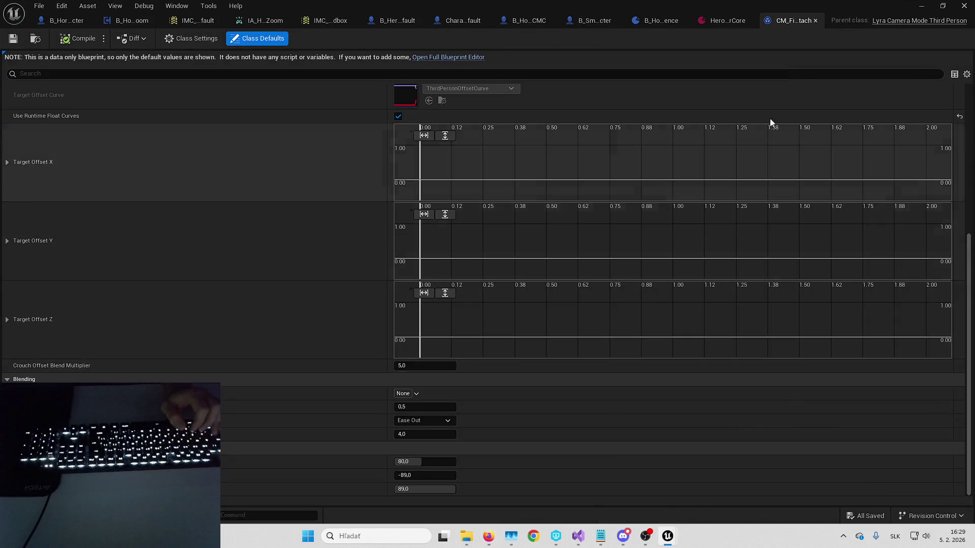
left_click(917, 5)
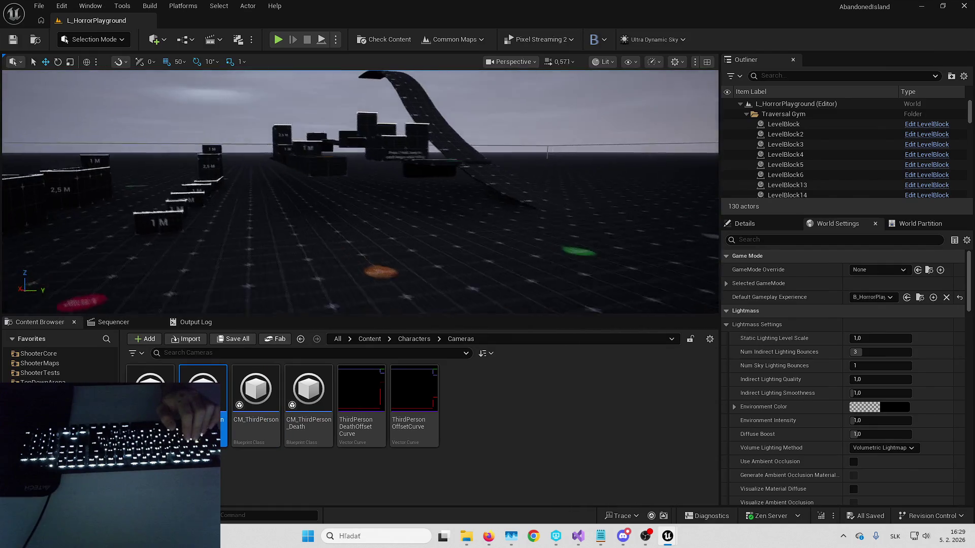
Step: Fly the viewport around L_HorrorPlayground to inspect its AI characters, teleport pads and parkour blocks
scroll(360, 192, "up", 2)
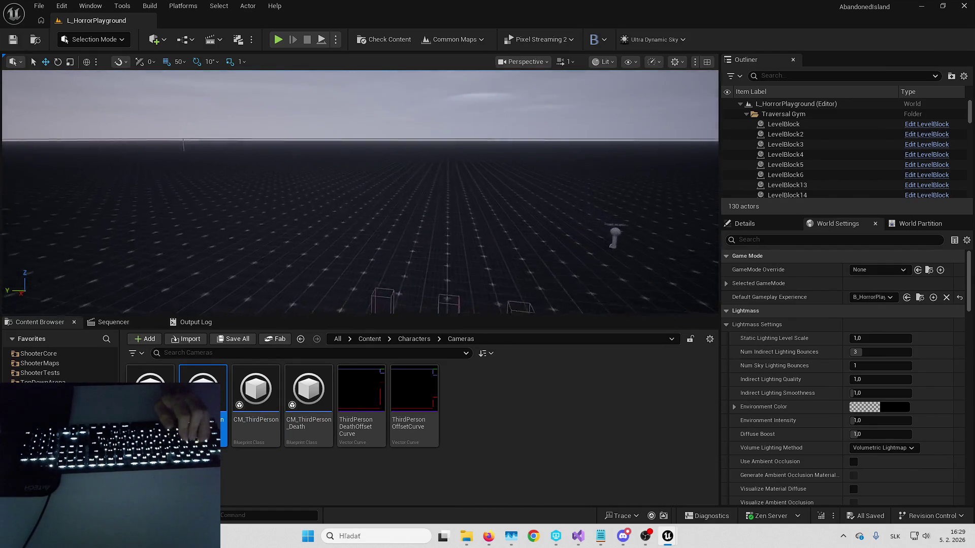
mouse_move(619, 182)
left_mouse_down()
mouse_move(644, 169)
mouse_move(692, 172)
mouse_move(583, 134)
left_mouse_up()
scroll(692, 172, "down", 2)
left_click_drag(359, 192, 360, 192)
scroll(360, 192, "up", 1)
left_click_drag(447, 232, 447, 232)
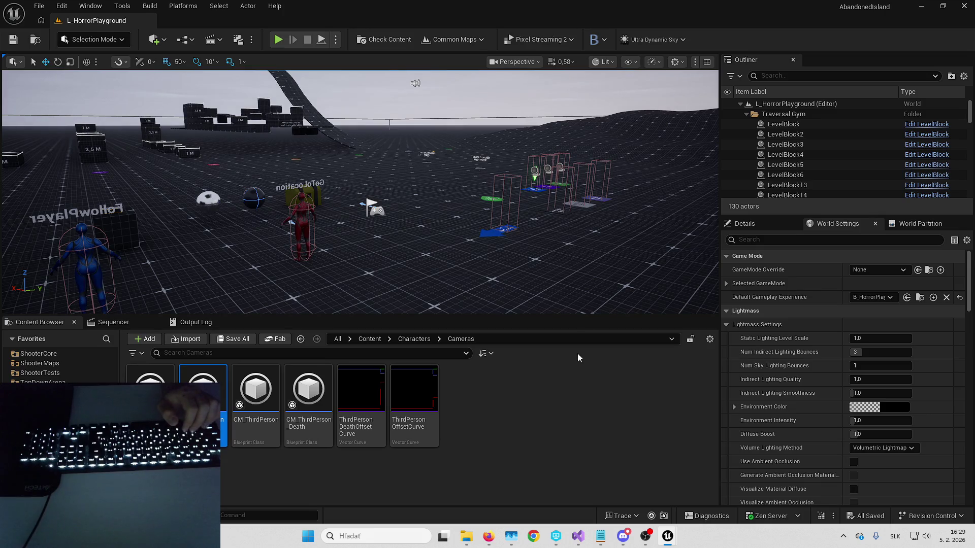
left_click(488, 536)
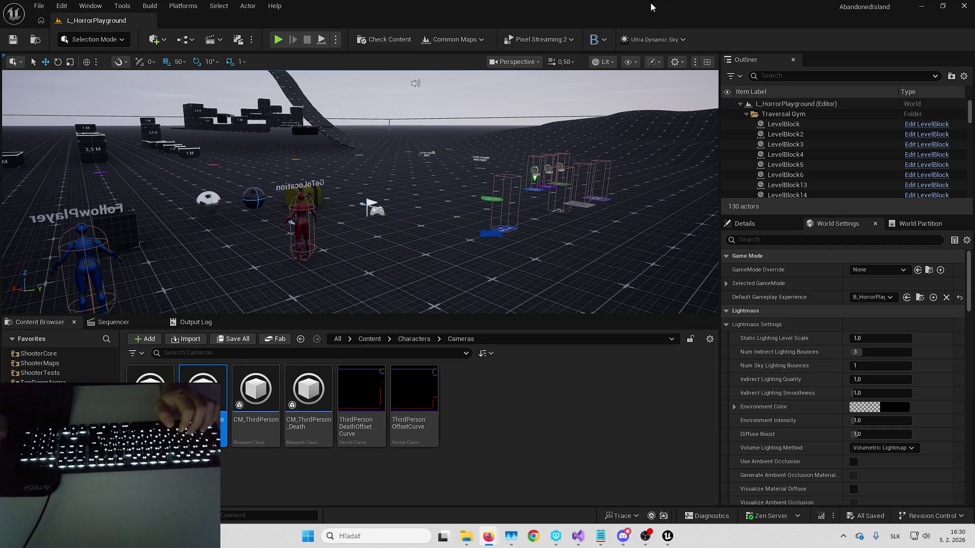
key("alt+Tab")
Step: Start an empty black line under 'Migrated mechanics:' and shrink the browser rightward beside Unreal
type("Fa")
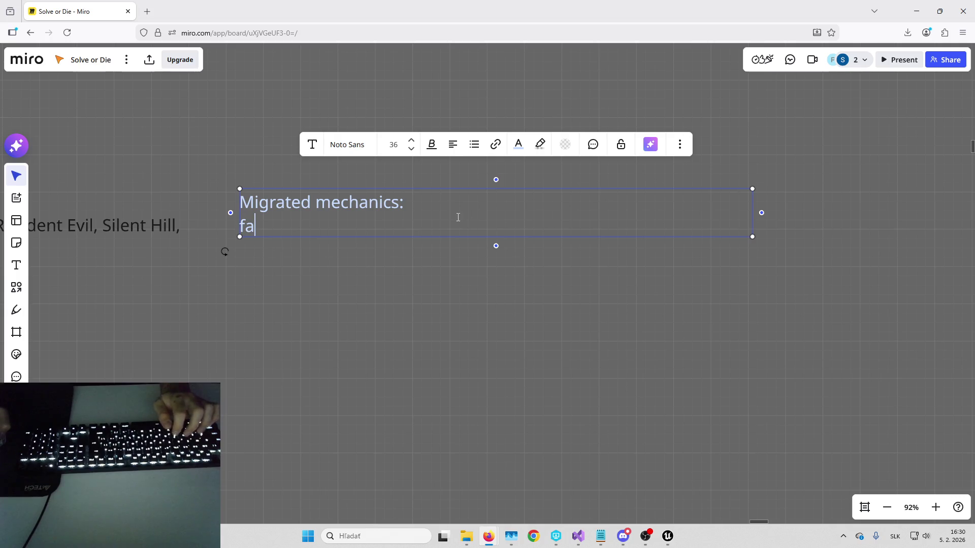
key("BackSpace")
key("BackSpace")
key("BackSpace")
key("Return")
type("fa")
key("BackSpace")
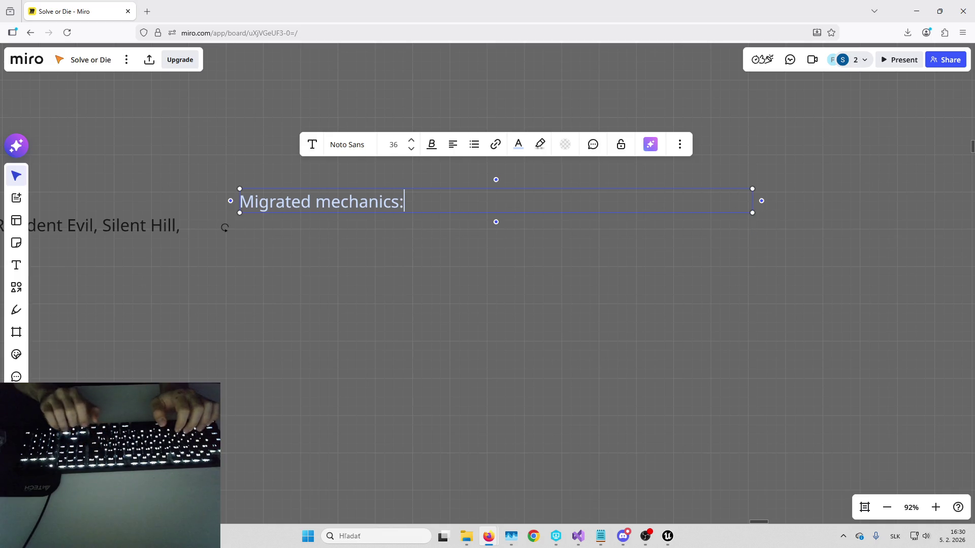
key("Return")
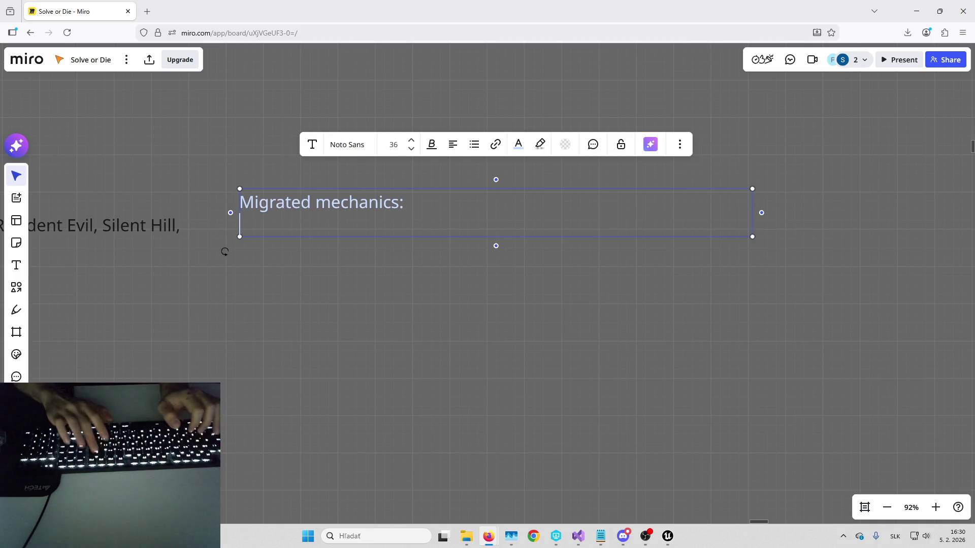
left_click(520, 146)
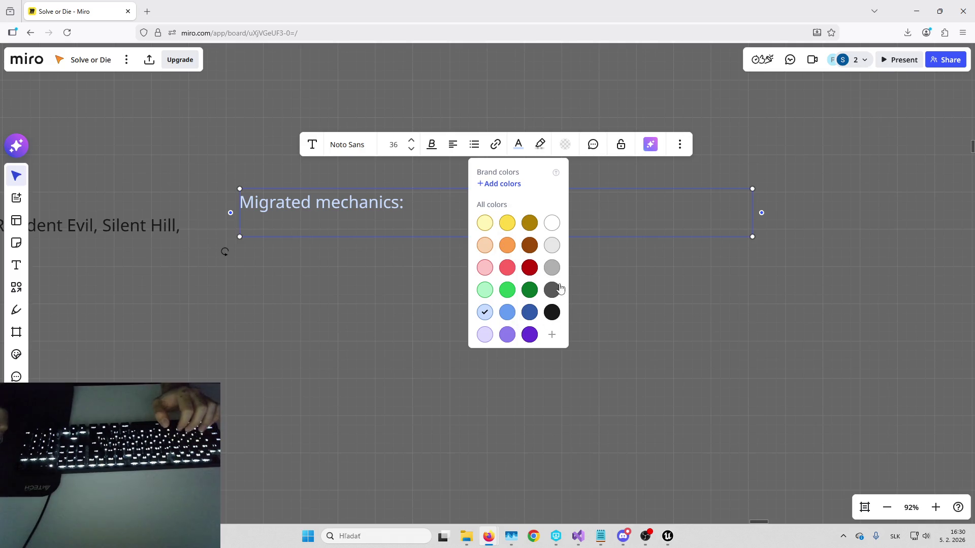
left_click(553, 312)
type("fa")
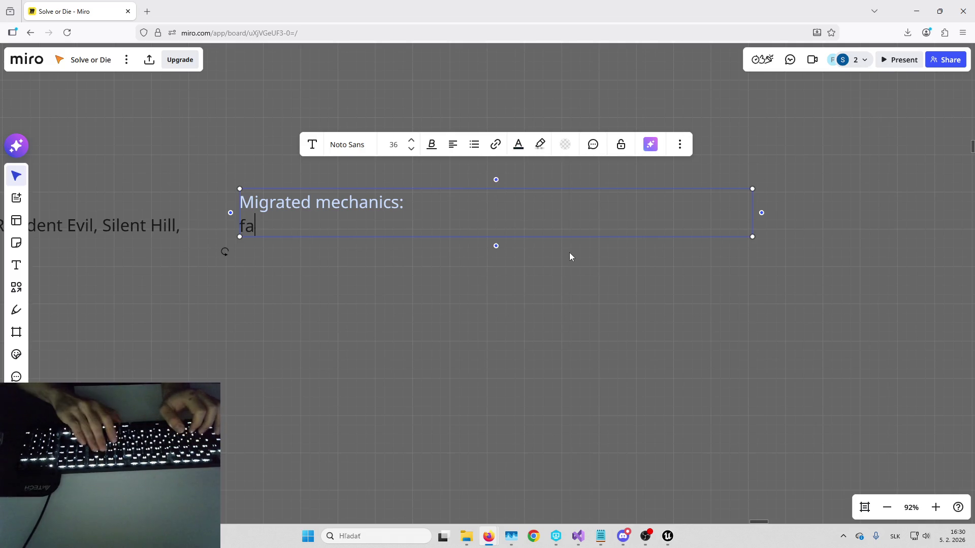
key("BackSpace")
key("BackSpace")
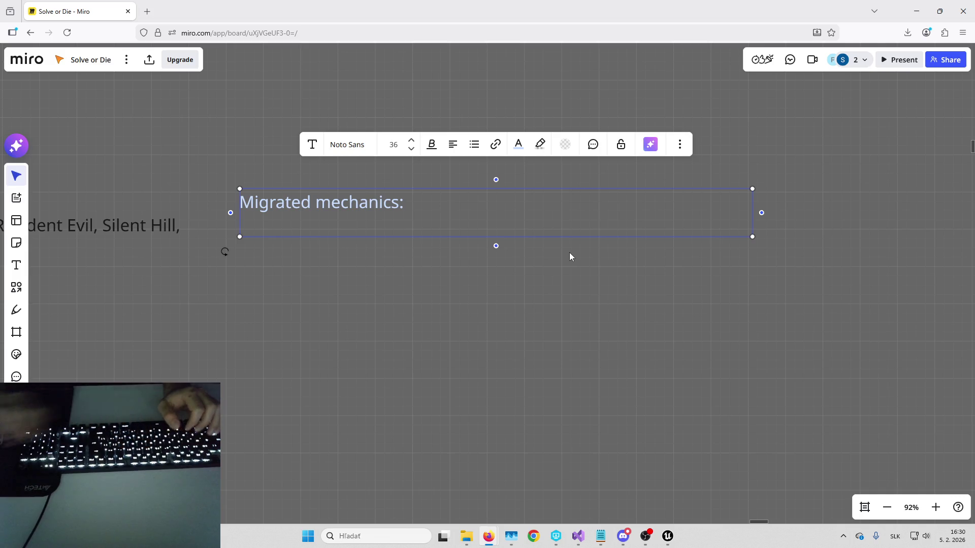
left_click_drag(570, 5, 724, 56)
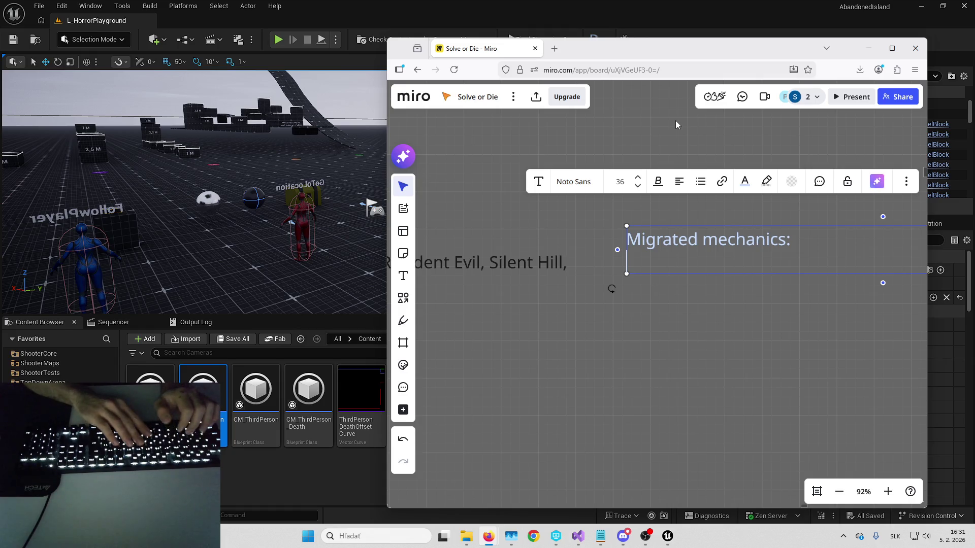
Step: Type 'Character flashlight' under the heading, colouring the text black
type("Character")
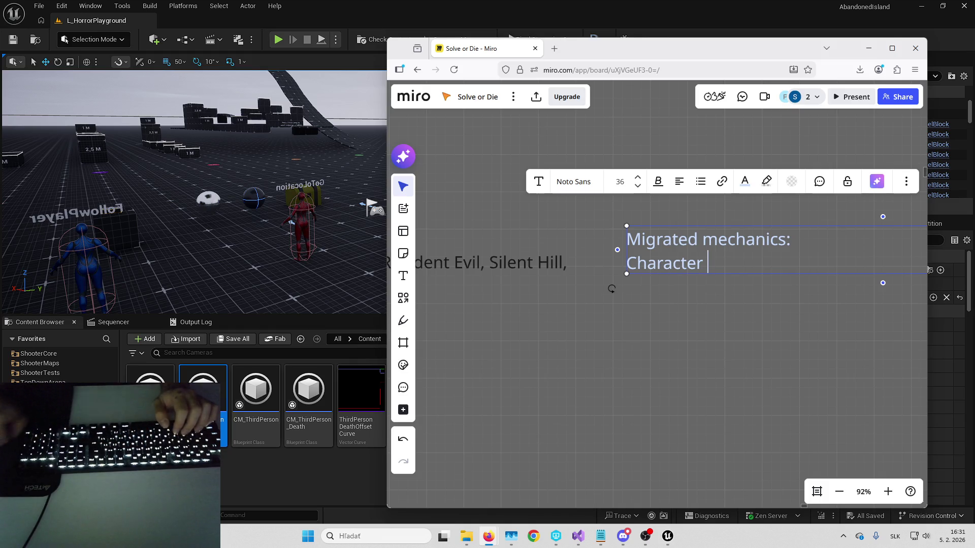
left_click_drag(718, 272, 602, 265)
left_click(745, 183)
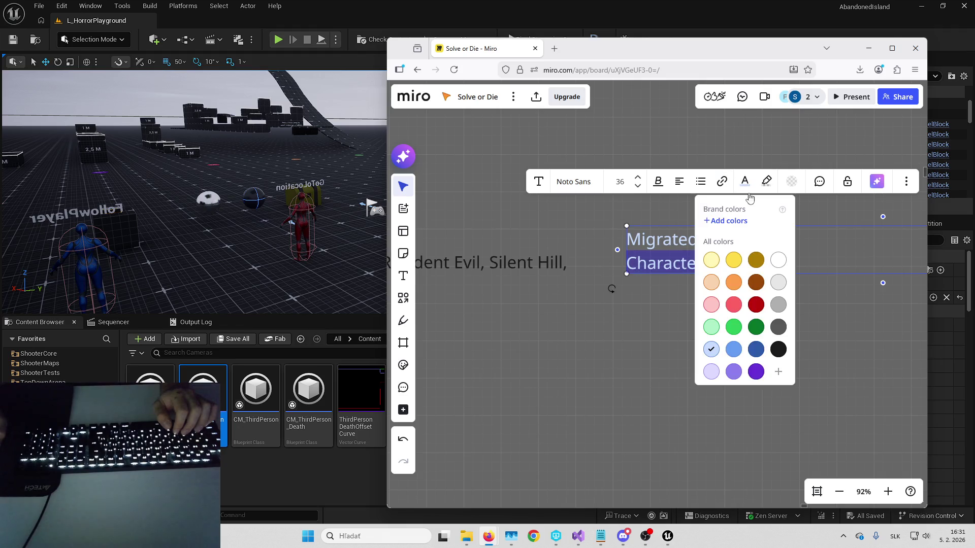
left_click(777, 348)
left_click(749, 264)
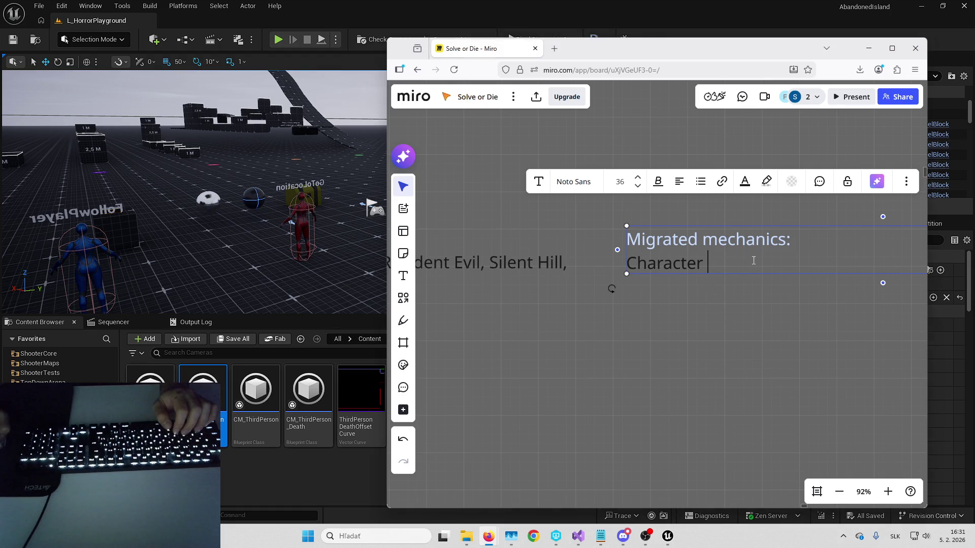
type("flashi")
key("BackSpace")
key("BackSpace")
type("hlight")
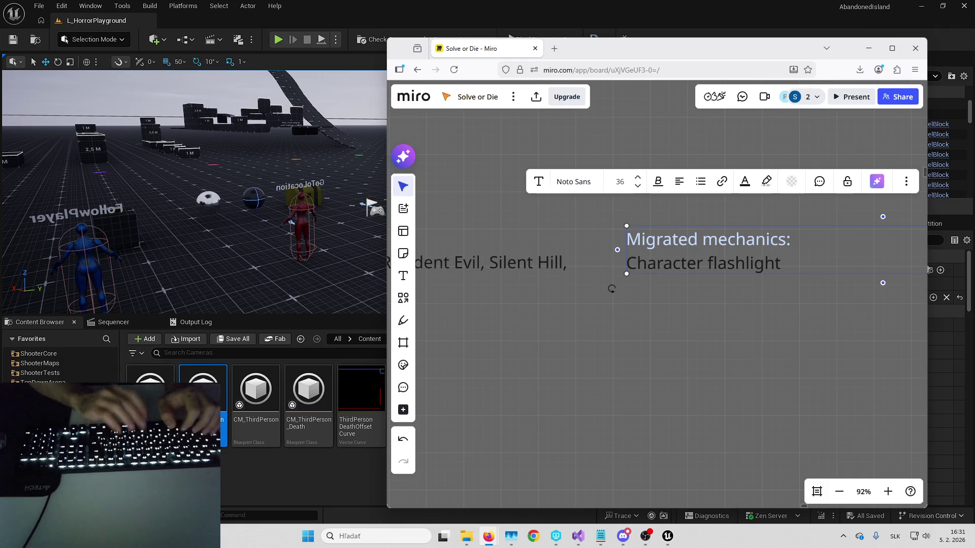
Step: Start a new empty line below it with black text colour
key("Return")
type("Ho")
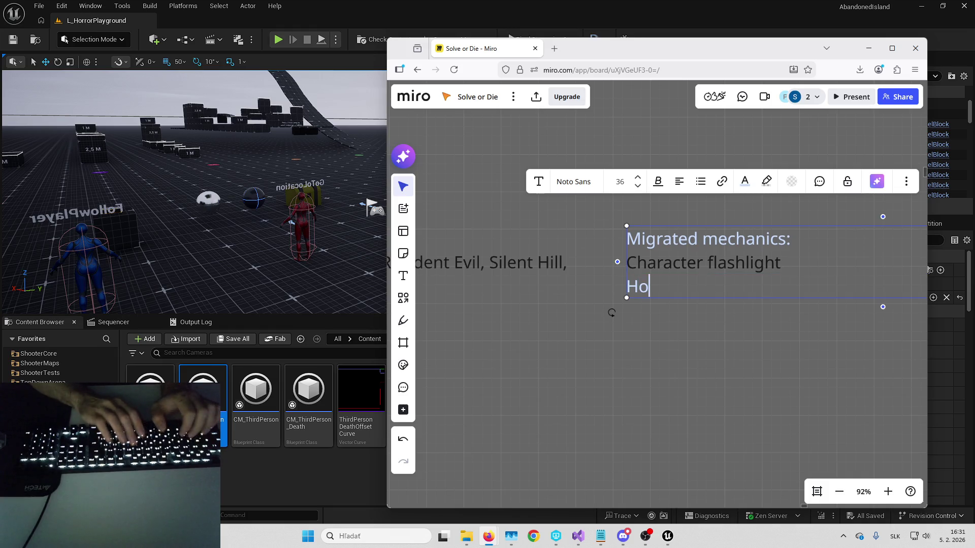
key("BackSpace")
key("BackSpace")
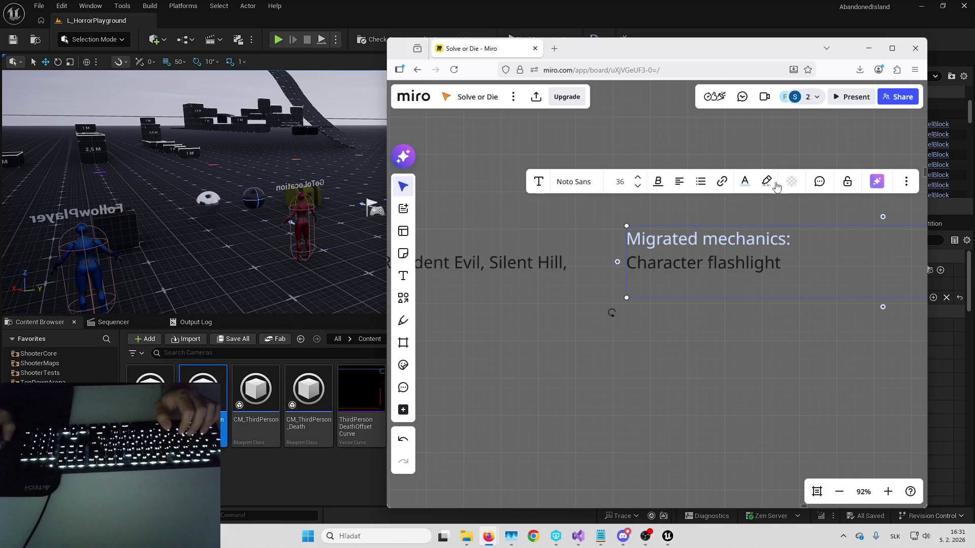
left_click(745, 182)
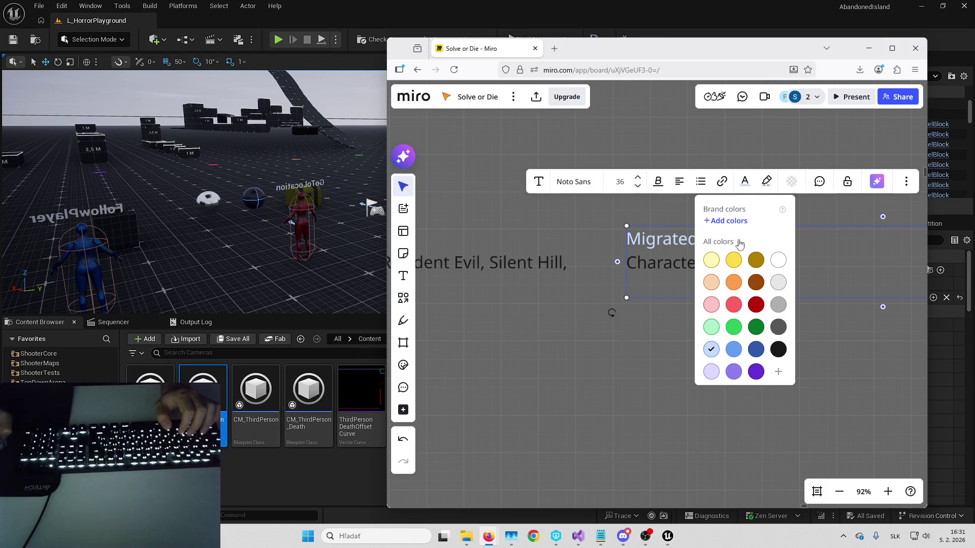
left_click(778, 349)
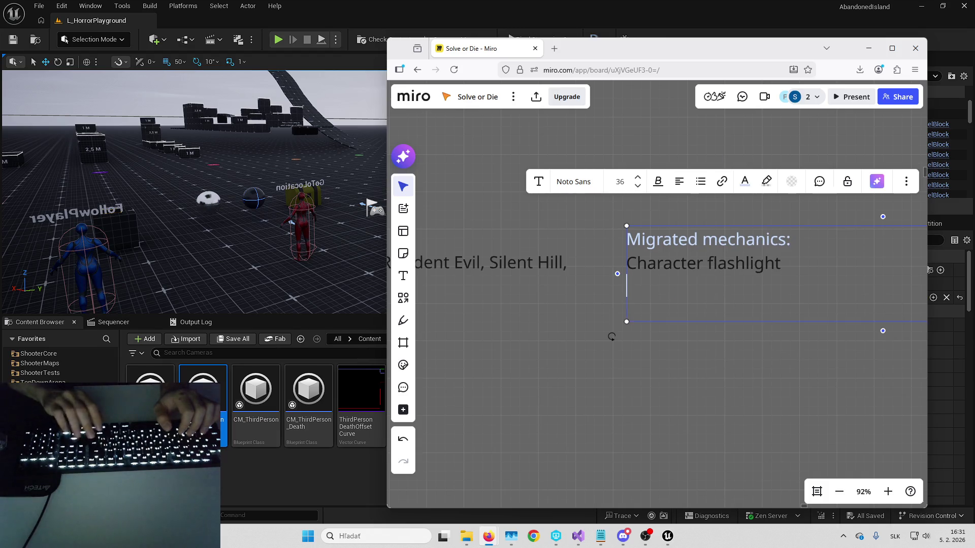
Step: Insert a blank line after the heading and colour the 'Migrated mechanics:' heading light lavender
key("Up")
key("Up")
key("End")
key("Return")
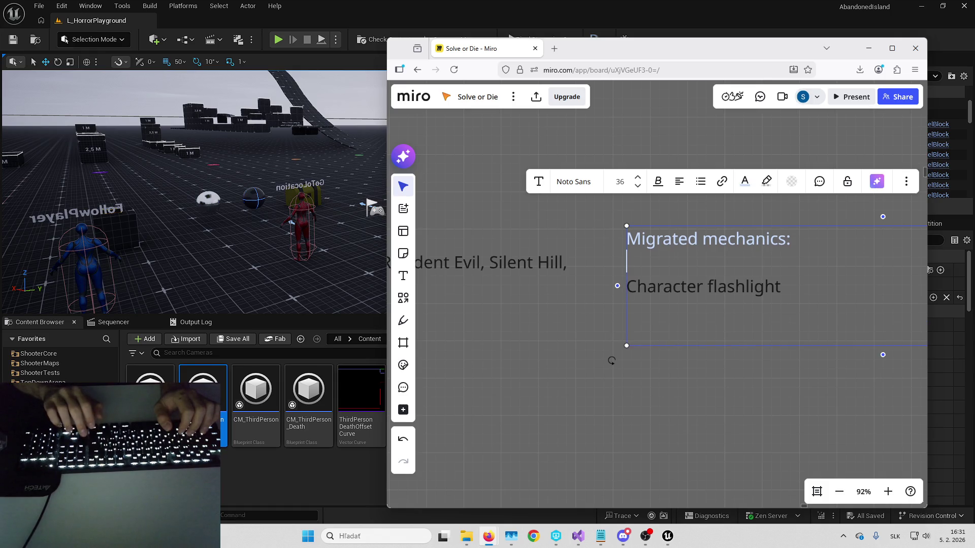
key("Down")
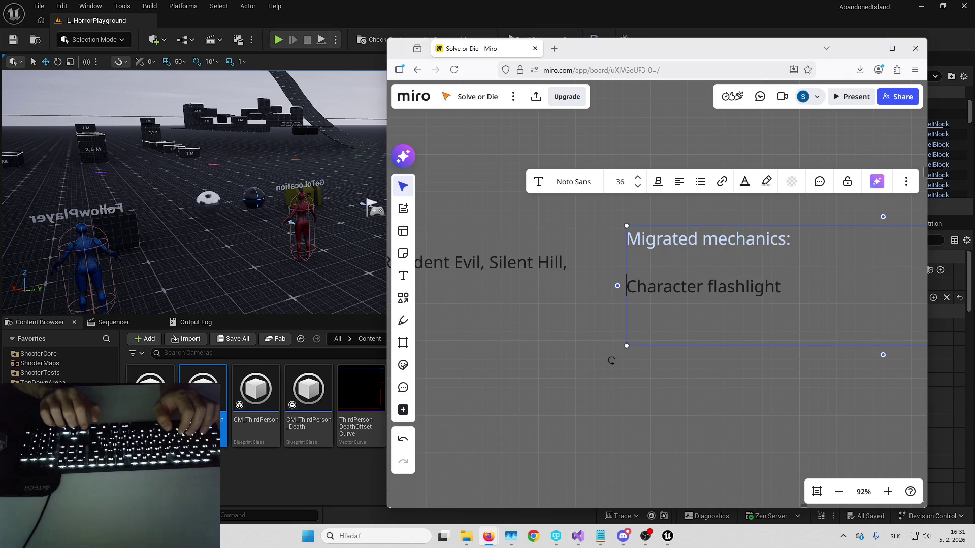
key("shift+Up")
key("shift+Up")
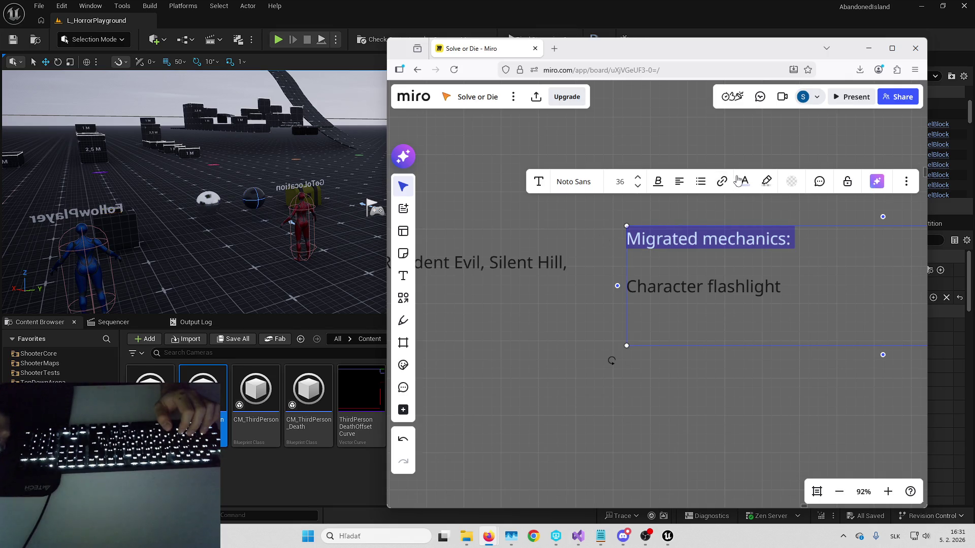
left_click(735, 181)
left_click(710, 345)
Step: Set the empty last line's text colour to black and resume editing there
left_click(694, 310)
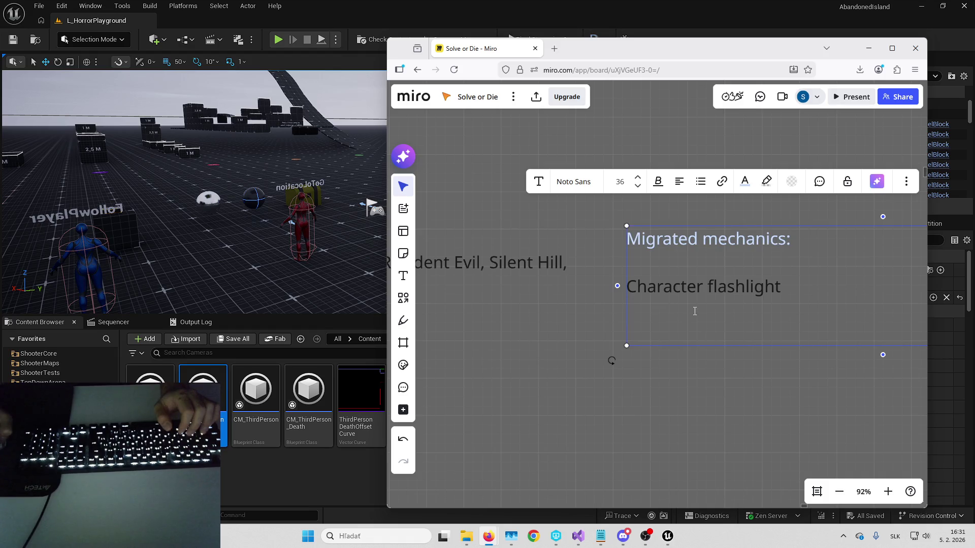
right_click(693, 311)
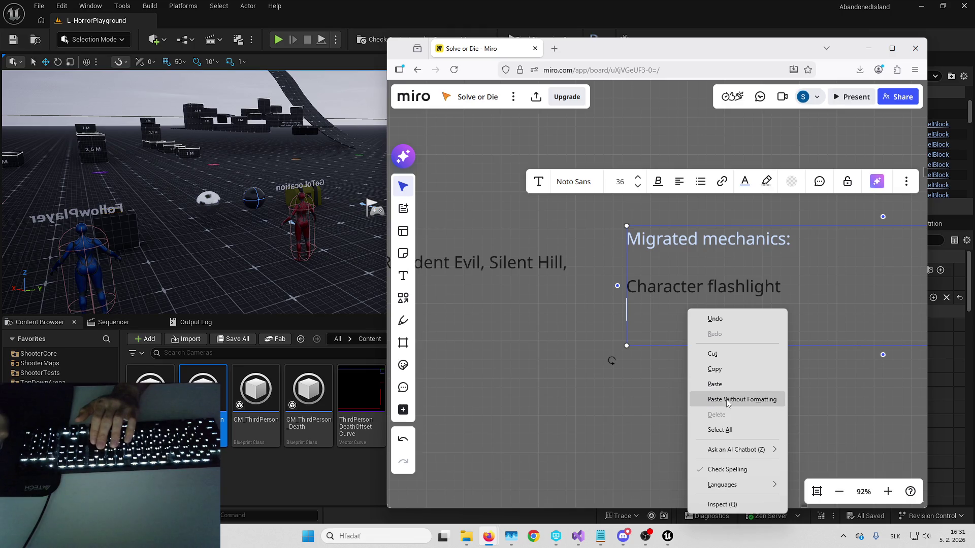
left_click(746, 182)
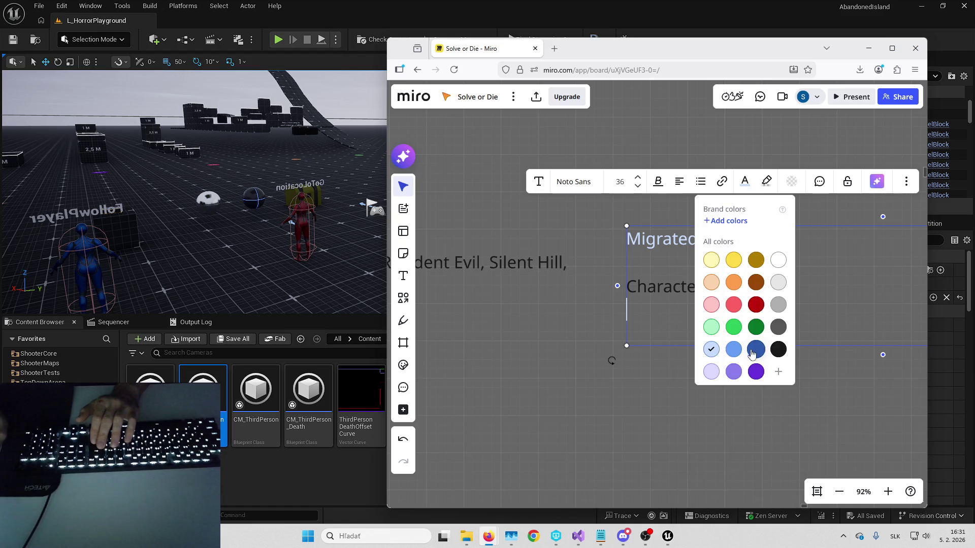
left_click(777, 349)
left_click(691, 298)
left_click(684, 314)
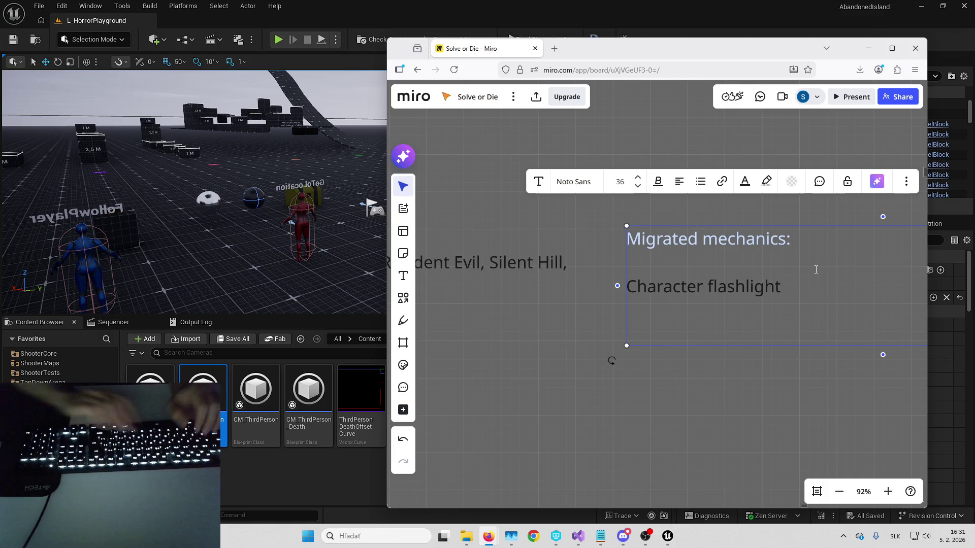
Step: Add 'Item holding' and 'InteractionFramework' as new list entries
type("Item holding")
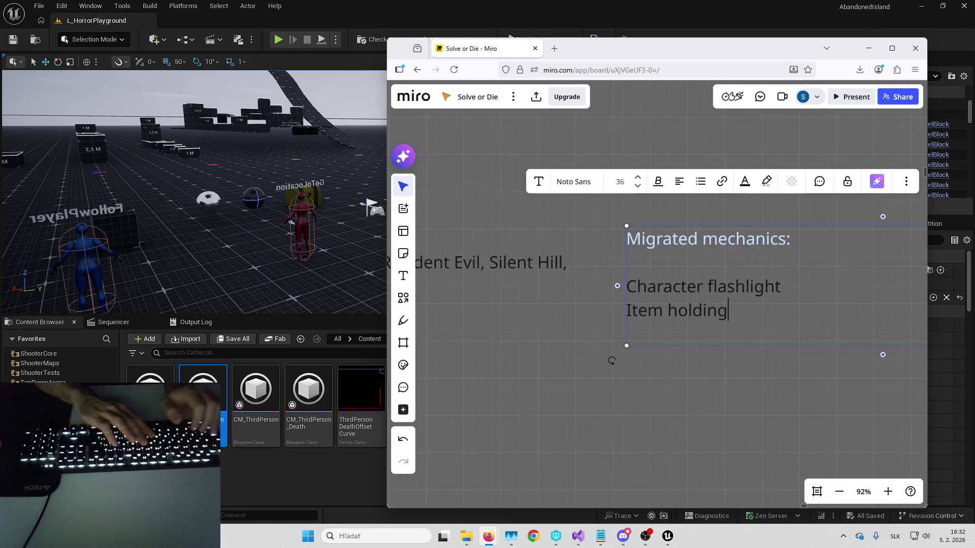
key("Return")
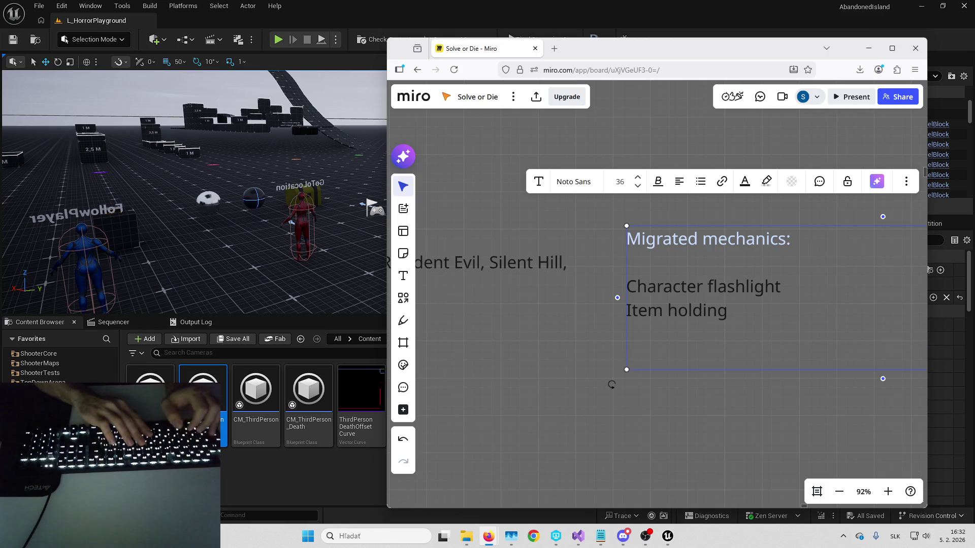
type("InteractionF")
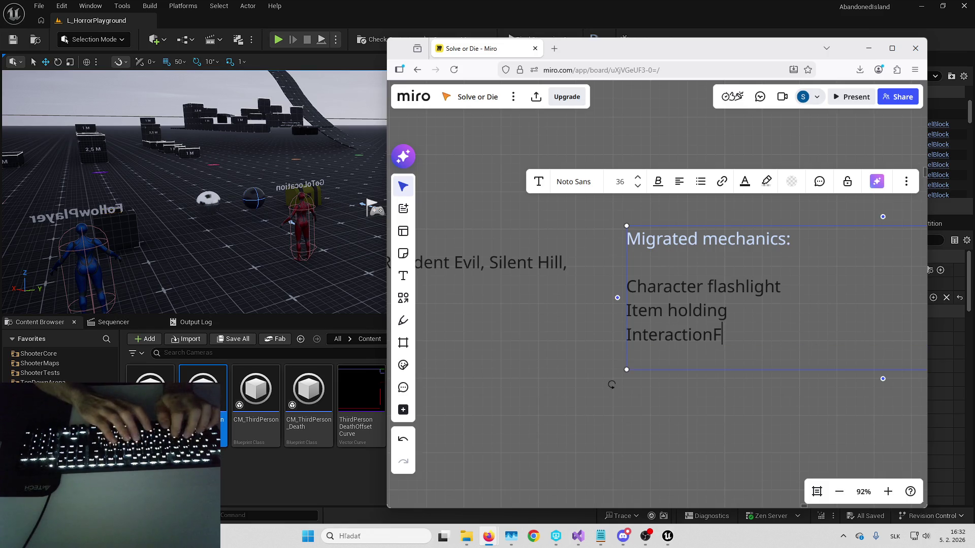
type("ramework")
key("BackSpace")
key("BackSpace")
key("BackSpace")
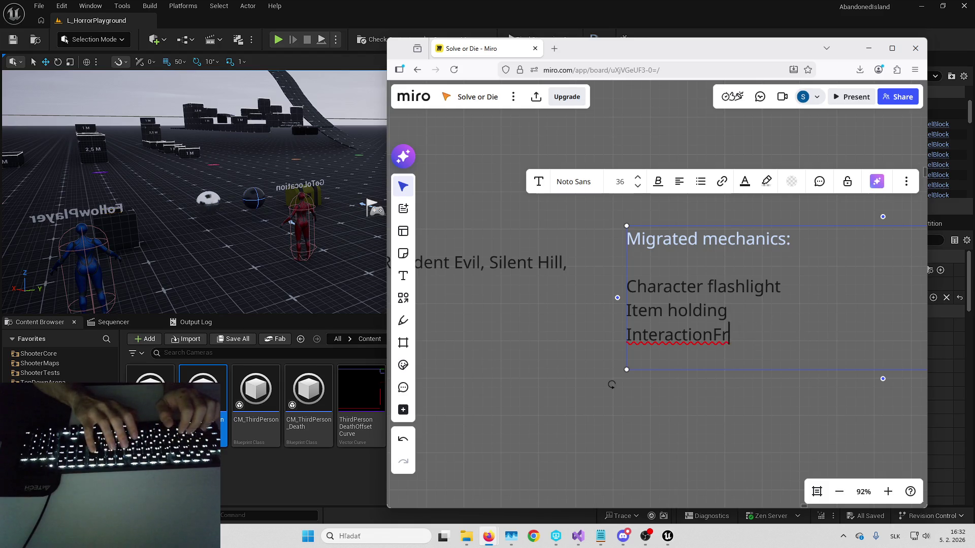
type("Framework")
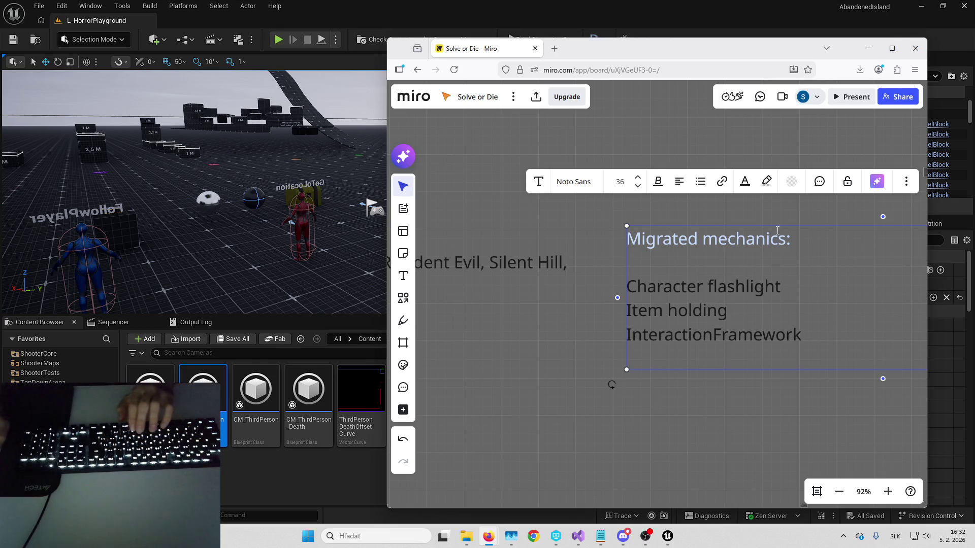
key("Return")
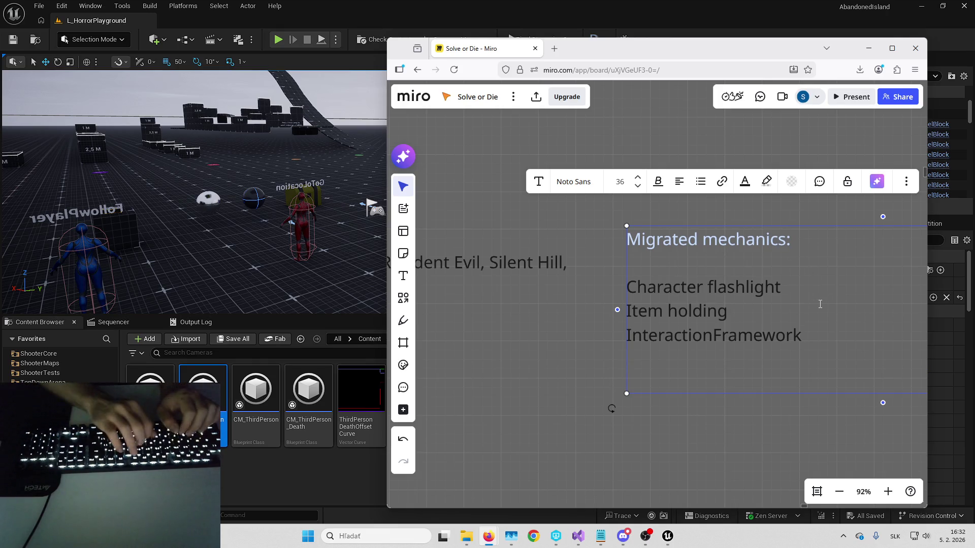
key("Return")
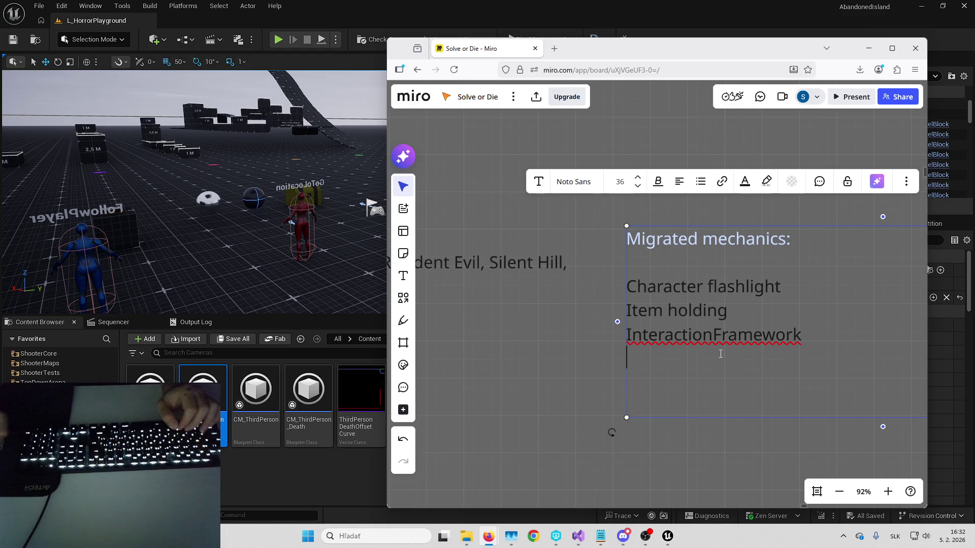
Step: Add 'SecurityCameras' and 'HidingSystem' after InteractionFramework, with a CaseFiles line at the end
type("CaseFiles")
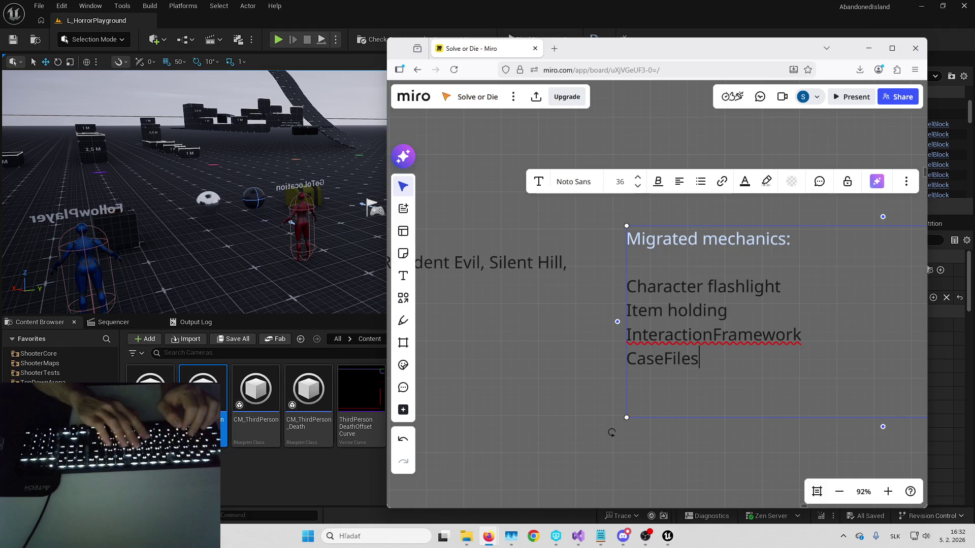
left_click(802, 335)
type(",")
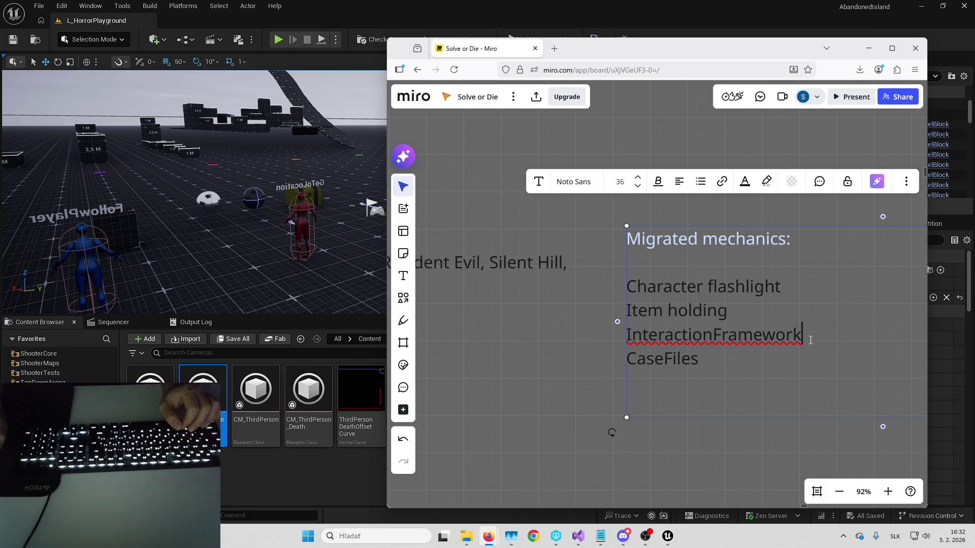
key("Return")
key("BackSpace")
key("BackSpace")
key("Return")
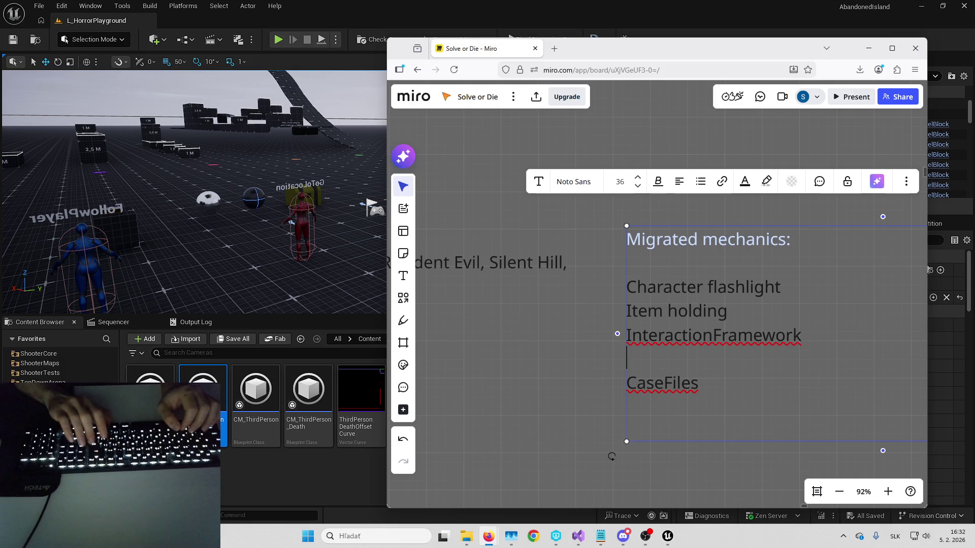
type("SecurityCameras")
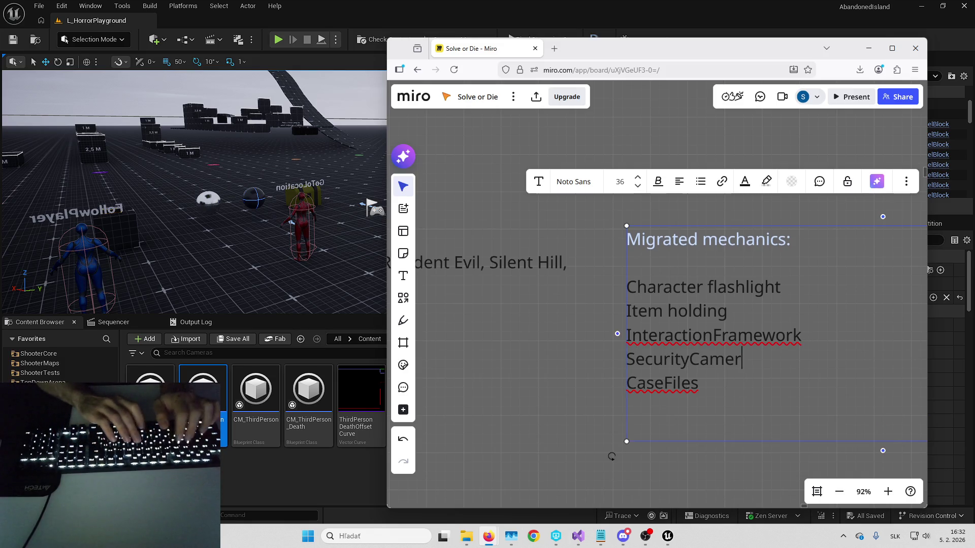
key("Return")
type("Hiding")
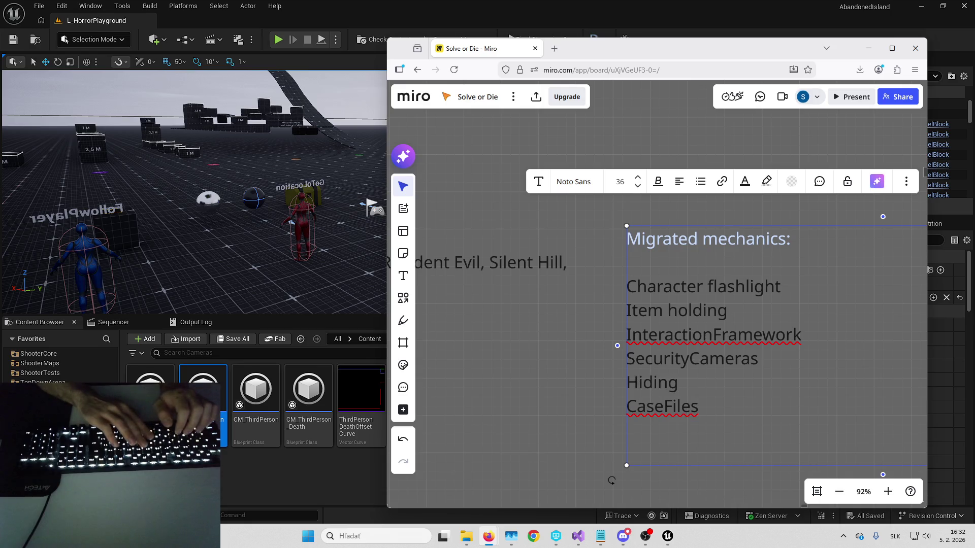
type("System")
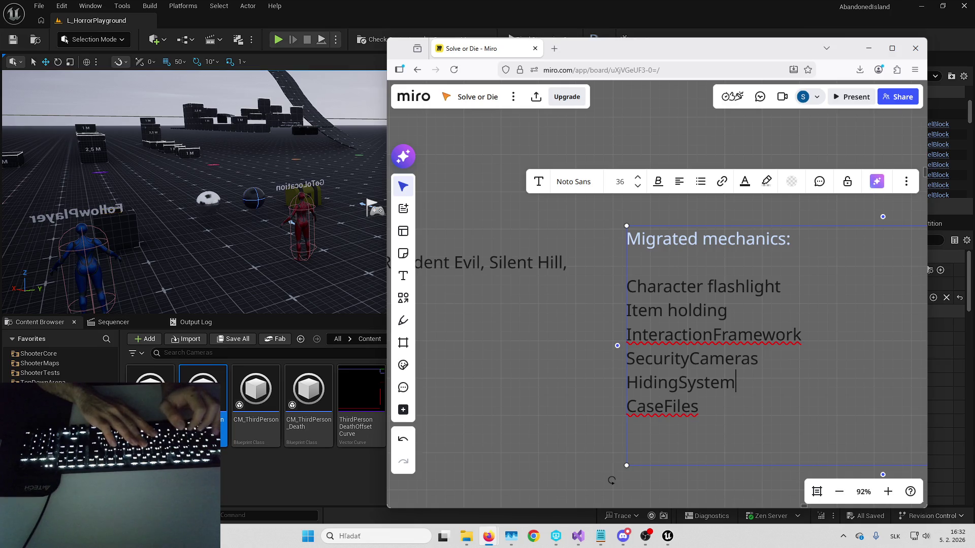
key("Return")
Step: Add 'AI->FollowPlayer' and 'AI->GoToLocation' entries, then minimise the browser to reveal Unreal
type("AI")
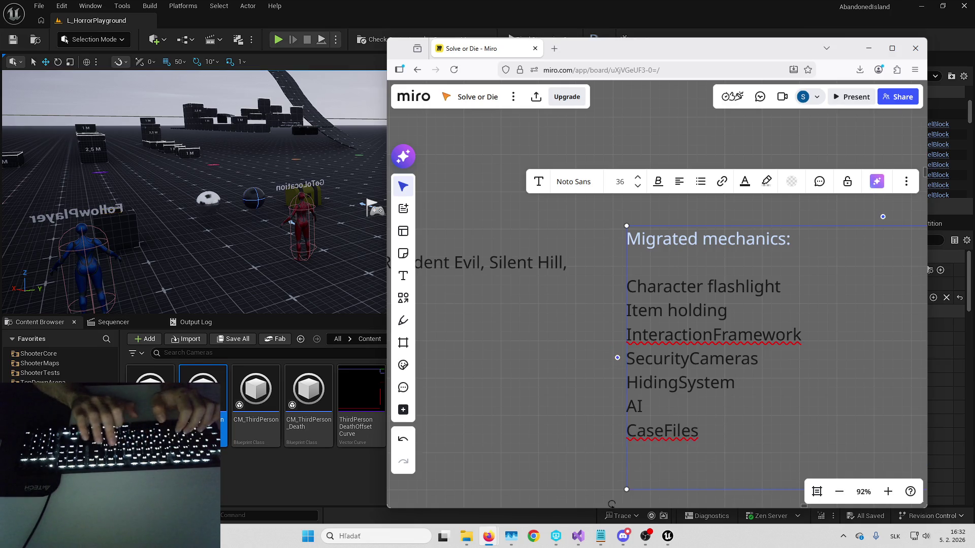
type("-> F")
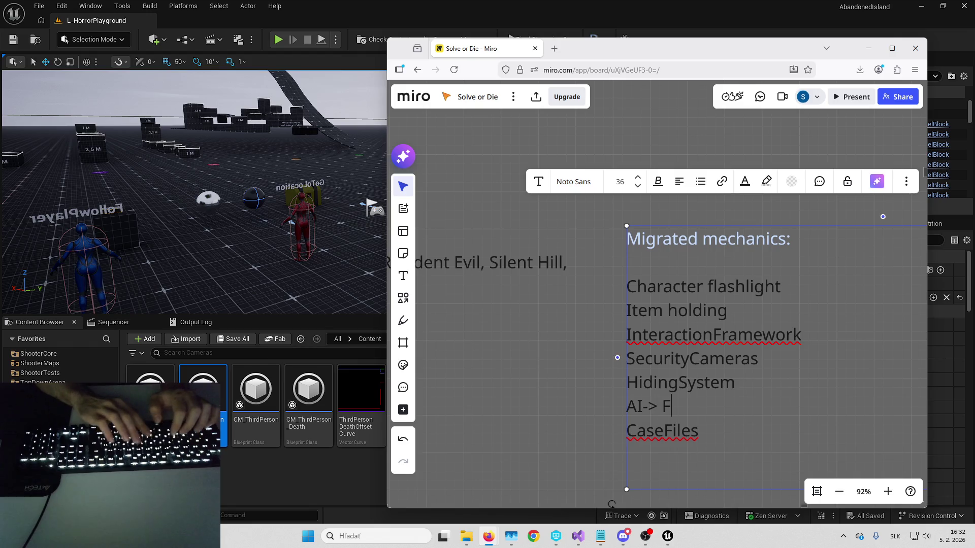
type("ollowPlayer and")
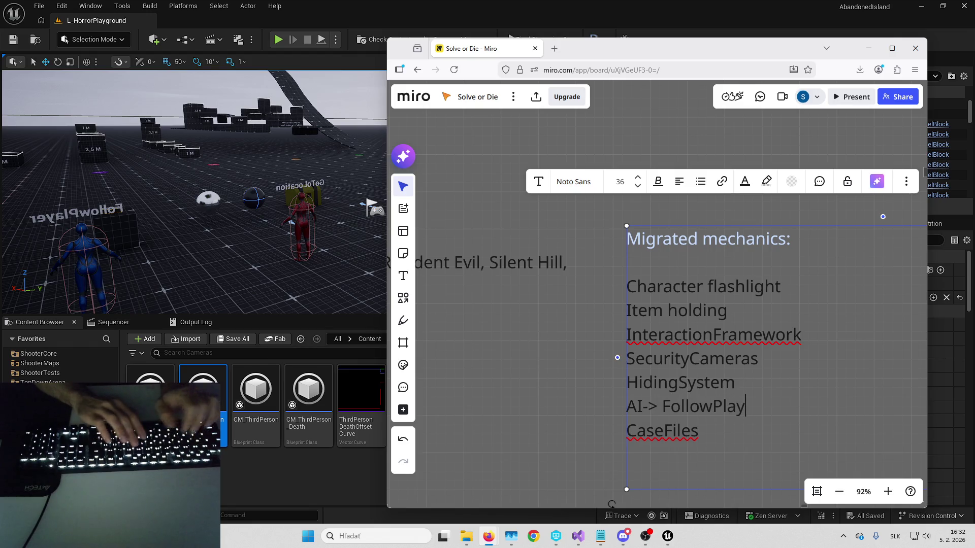
key("BackSpace")
key("BackSpace")
key("BackSpace")
key("ctrl+Left")
key("BackSpace")
key("End")
key("Return")
type("AI->")
key("BackSpace")
key("BackSpace")
type("-><")
key("BackSpace")
type("GoToLocation")
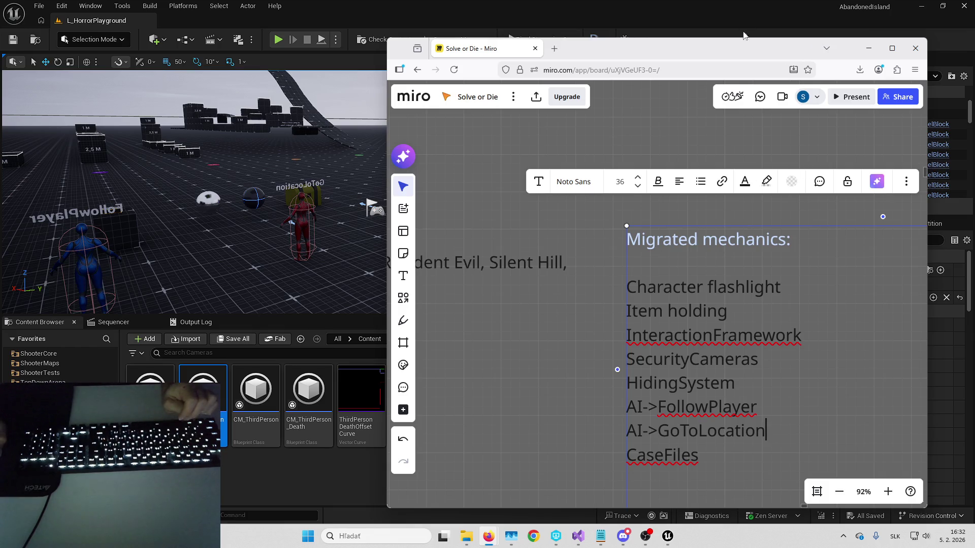
key("super+Down")
mouse_move(360, 204)
left_mouse_down()
mouse_move(314, 182)
mouse_move(340, 193)
left_mouse_up()
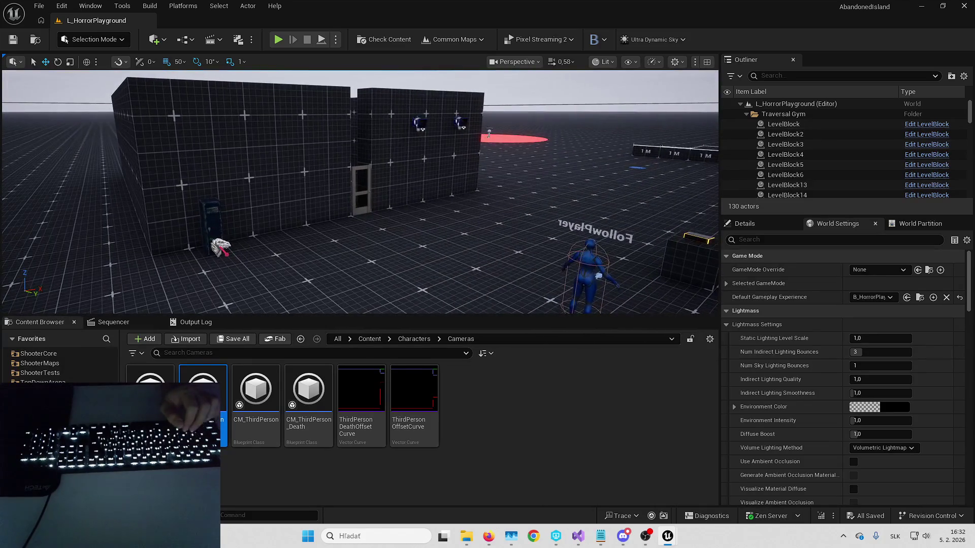
Step: Face the FollowPlayer and GoToLocation actors, start Play In Editor and walk to the glowing box
key("alt+Tab")
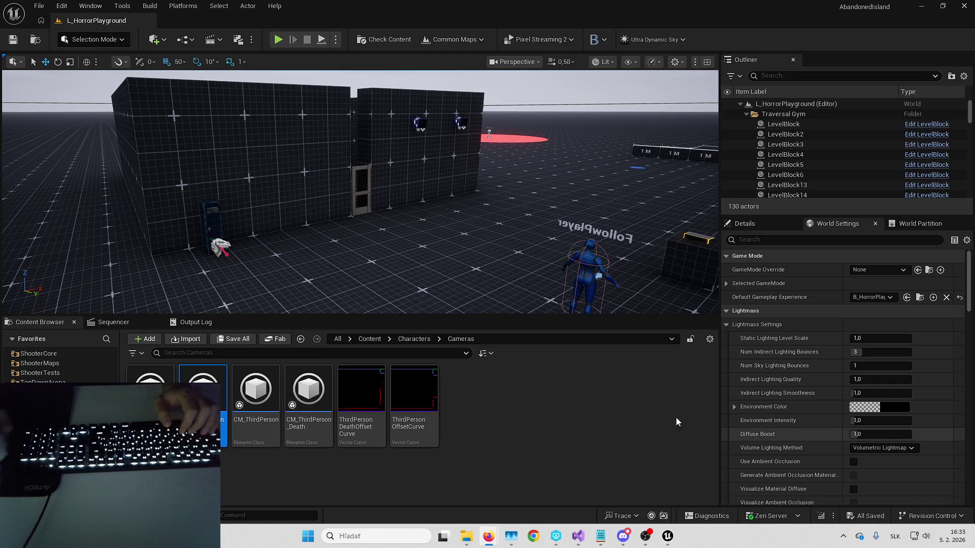
left_click_drag(550, 242, 548, 242)
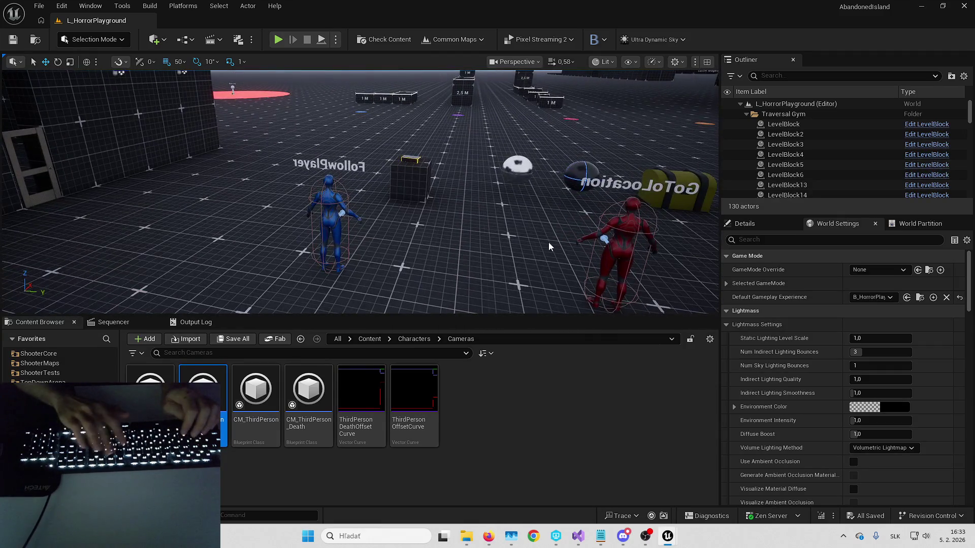
key("alt+p")
key("F11")
key("w")
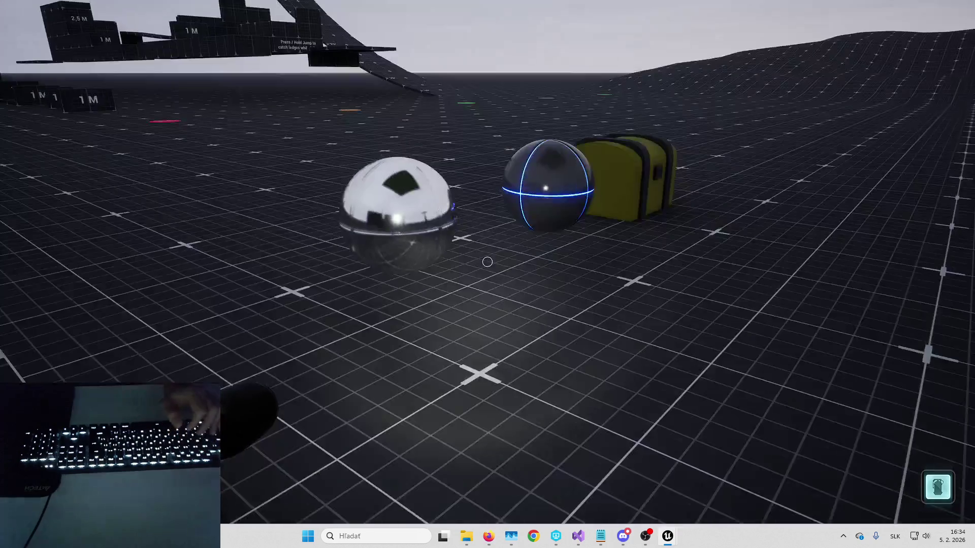
Step: In the playtest, open the yellow chest, trigger the red and blue AI characters, and open the corridor door
key("w")
key("w")
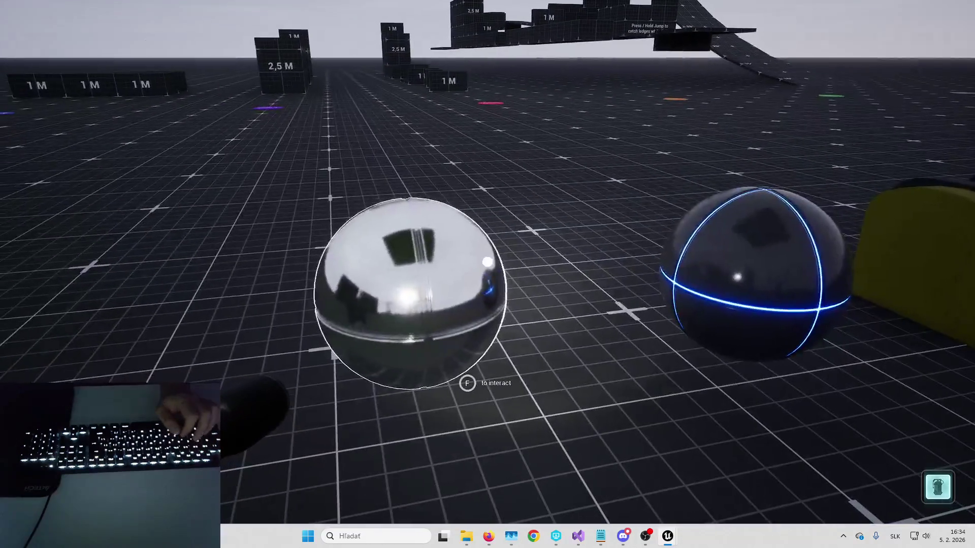
key("f")
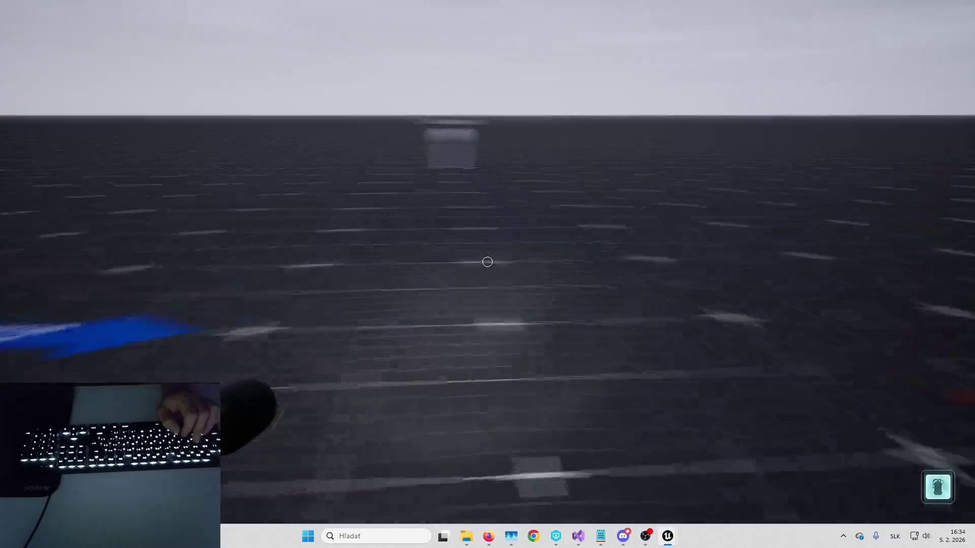
key("w")
key("f")
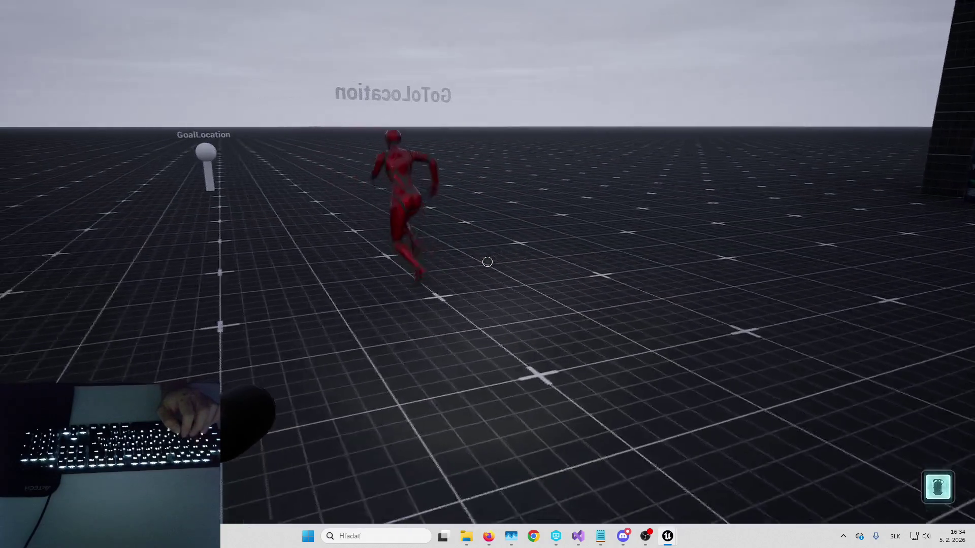
key("w")
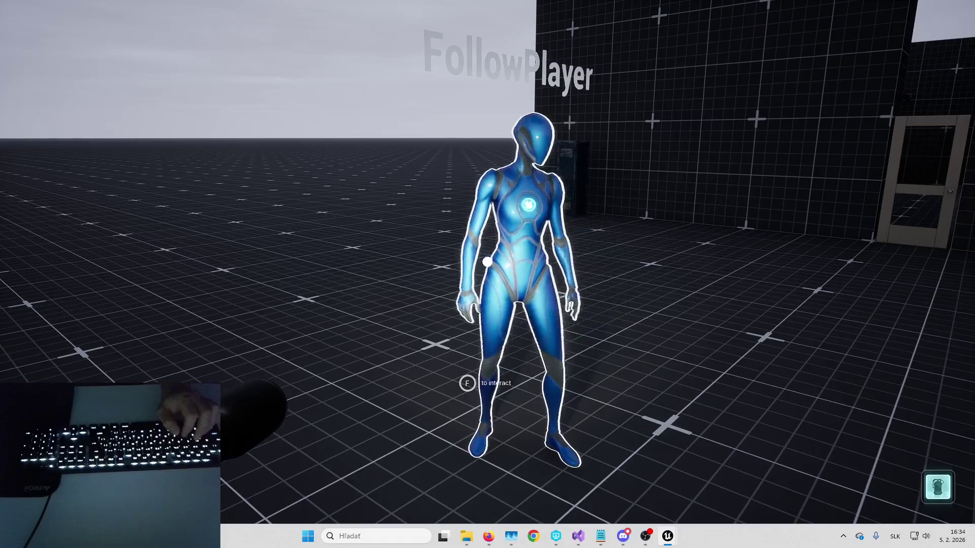
key("f")
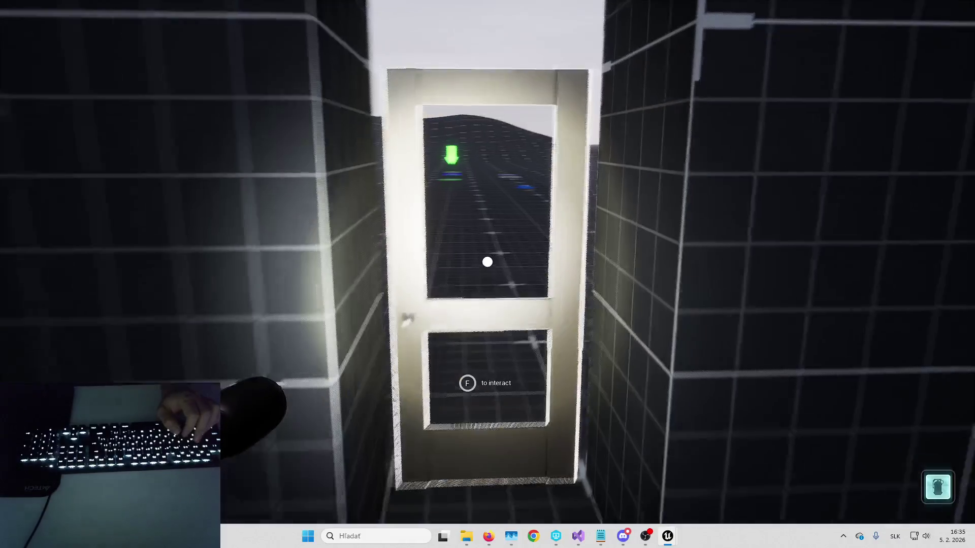
key("f")
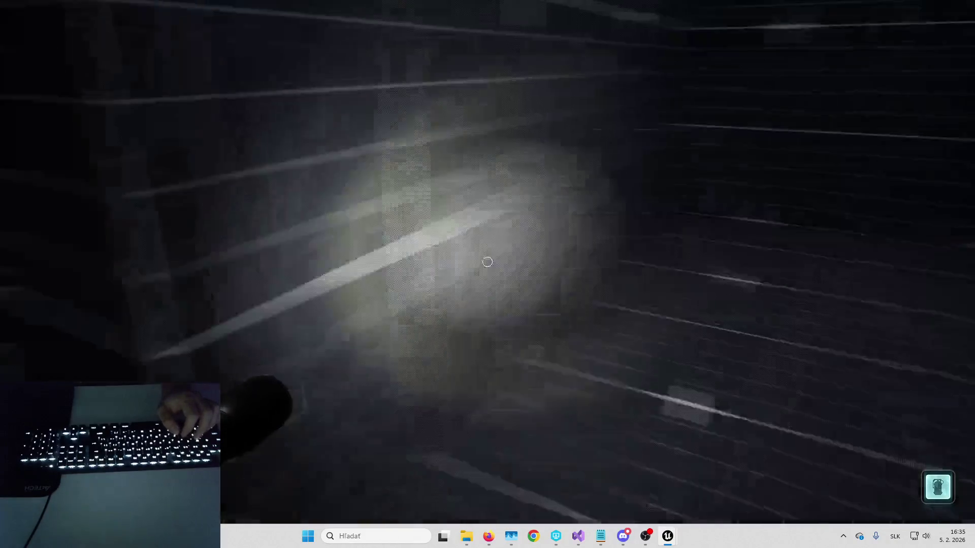
Step: End the play session and bring the Miro board back to the front
key("Escape")
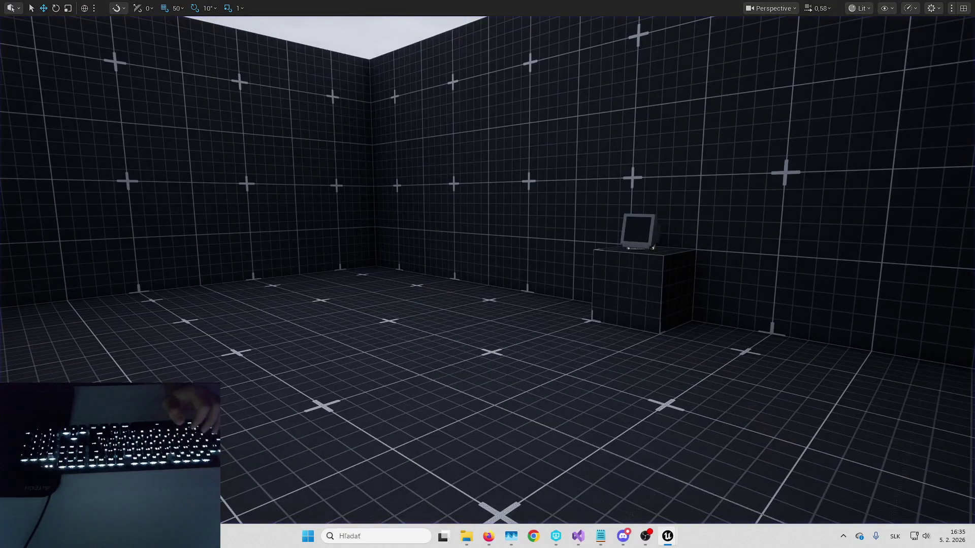
mouse_move(489, 536)
left_click(557, 492)
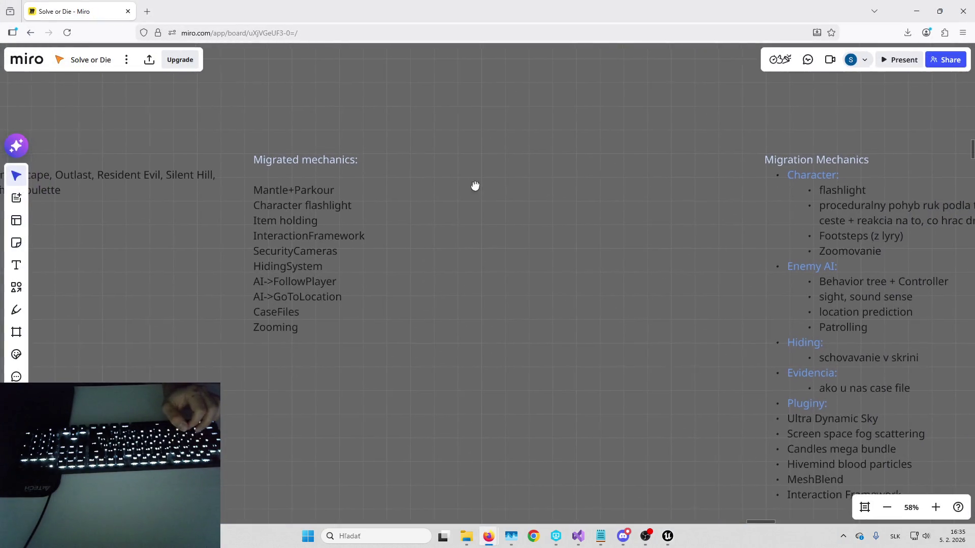
Step: Zoom into the Migrated mechanics list and add an empty line after Zooming
scroll(406, 231, "left", 2)
scroll(474, 327, "up", 5)
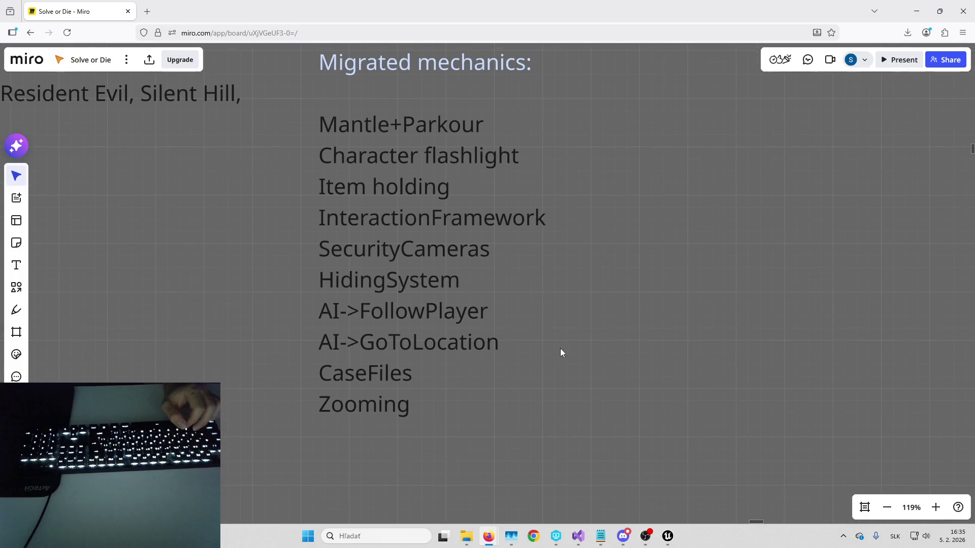
double_click(416, 413)
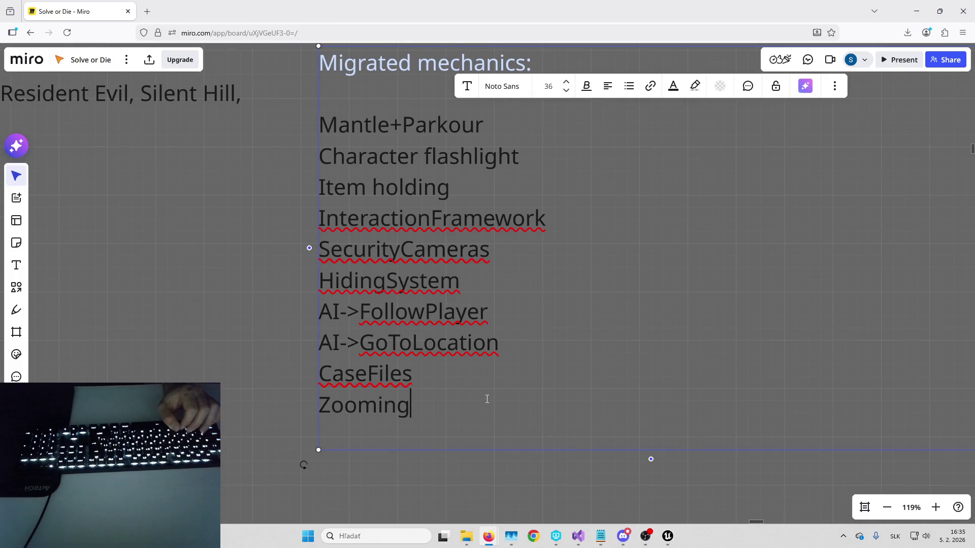
key("Return")
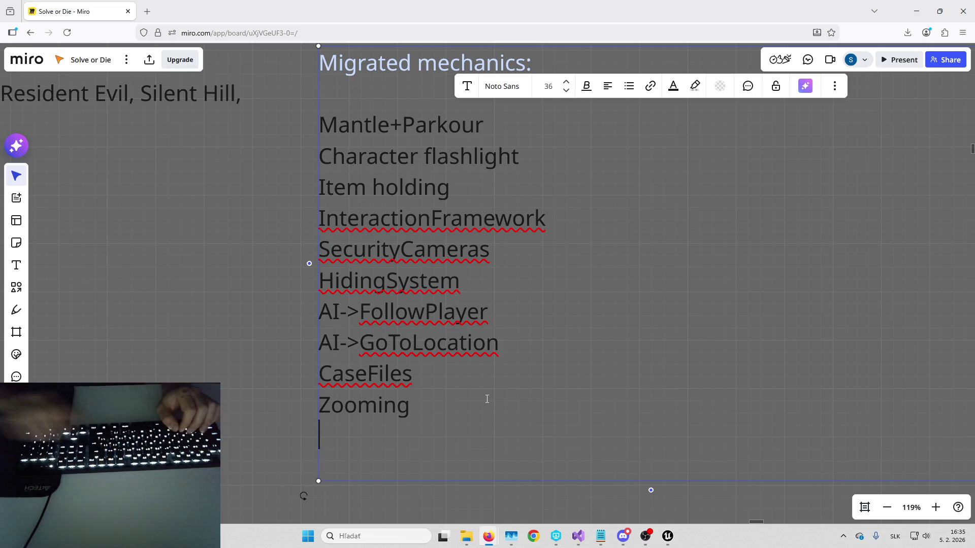
Step: Insert 'InteractionBaseMovement - Door, Shuffles, etc.' on a new line after InteractionFramework
left_click(555, 220)
key("Return")
type("Int")
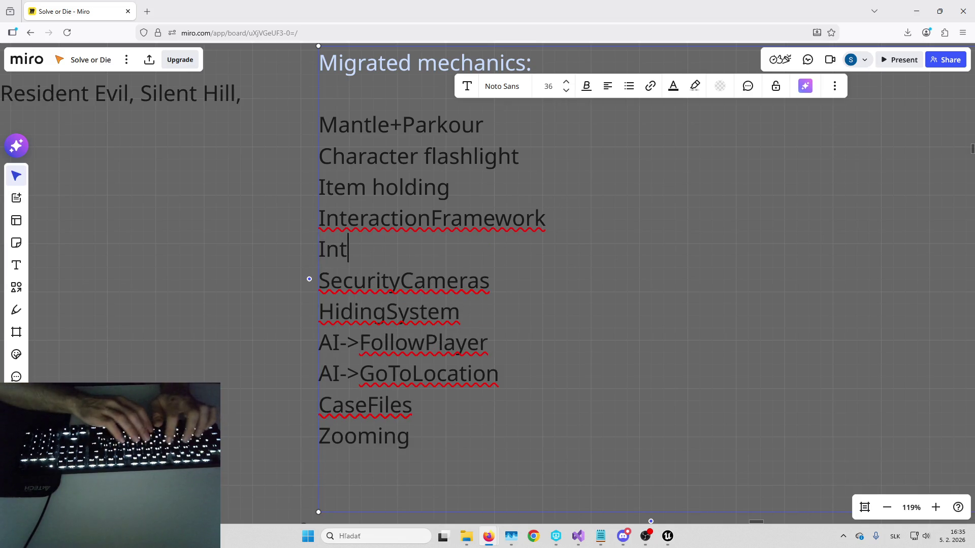
type("eraction")
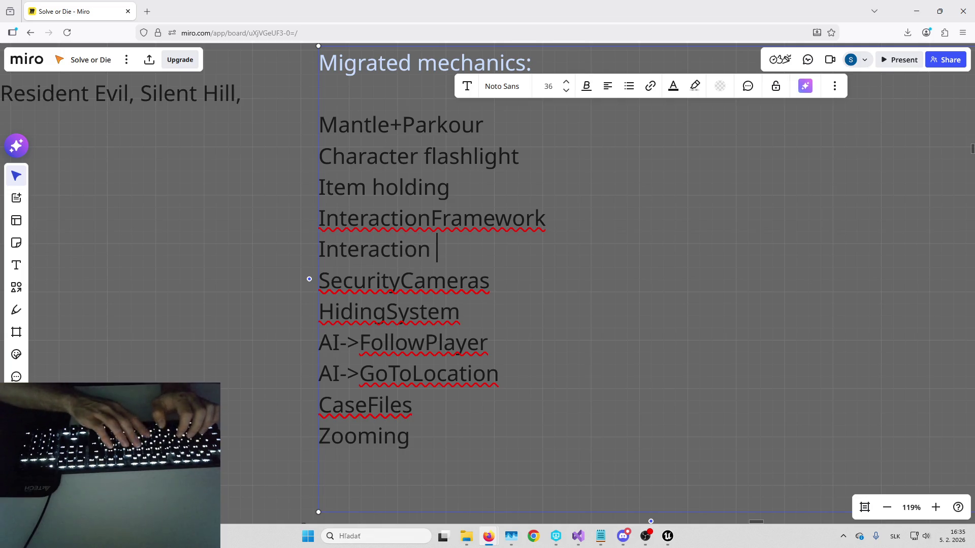
type("BaseMovement-")
key("BackSpace")
type("- Location,")
key("BackSpace")
key("ctrl+BackSpace")
type("Door, Shuffles,")
key("BackSpace")
type("etc")
key("ctrl+BackSpace")
key("BackSpace")
type(", etc.")
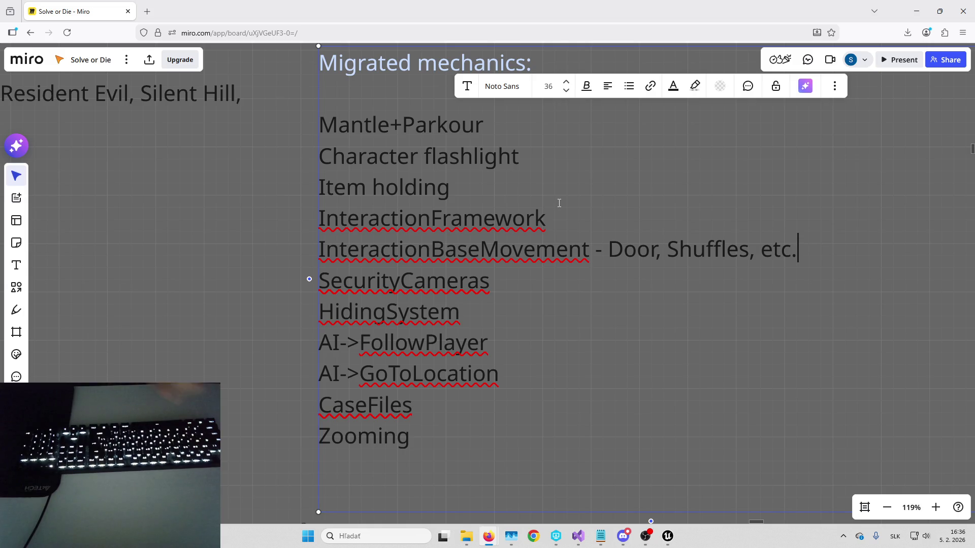
Step: Try appending '- Also' after InteractionFramework, then remove it
key("Up")
key("Down")
key("Down")
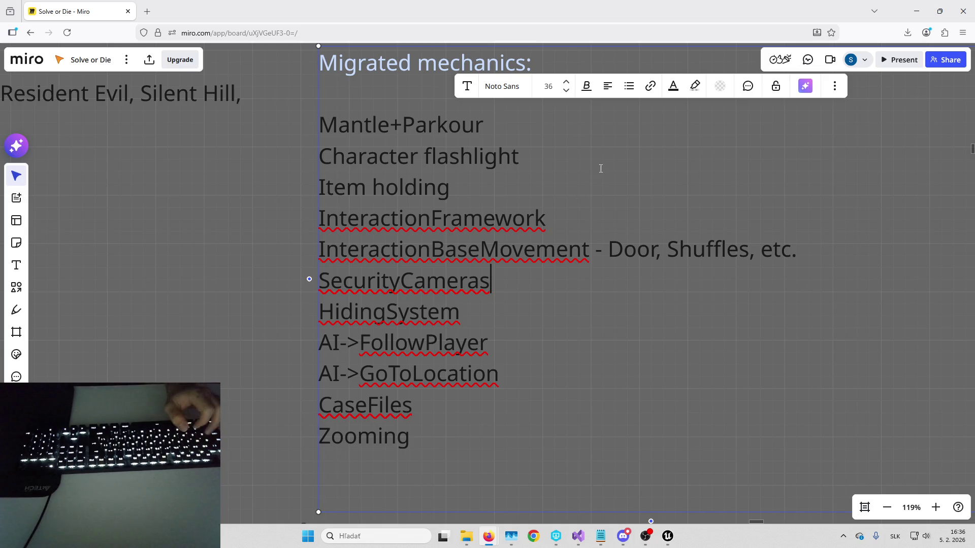
left_click(592, 210)
type("- ")
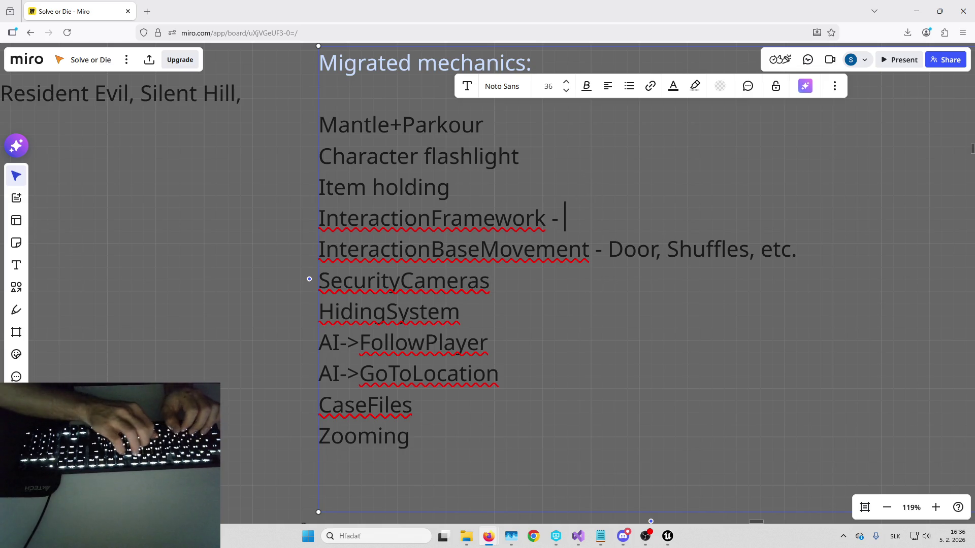
type("Also")
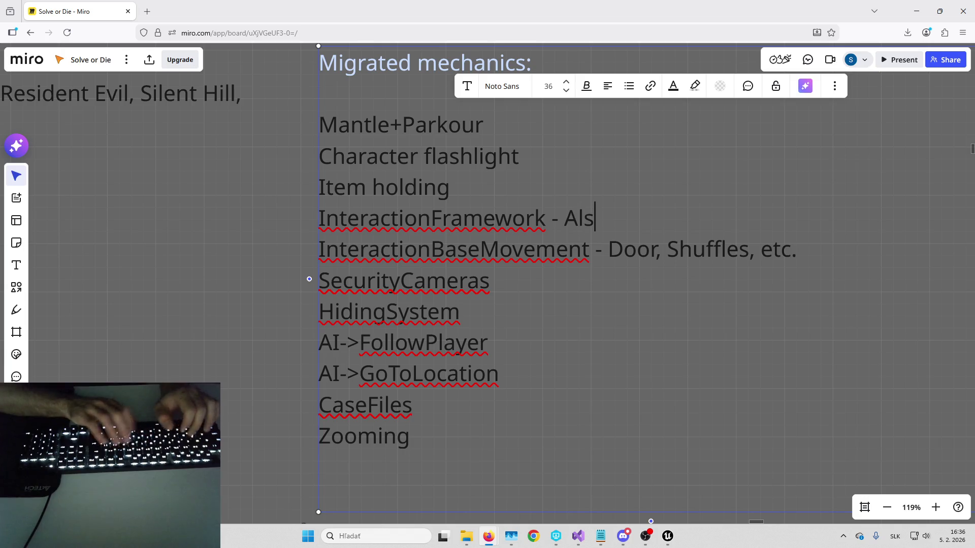
key("BackSpace")
key("BackSpace")
key("BackSpace")
key("BackSpace")
key("BackSpace")
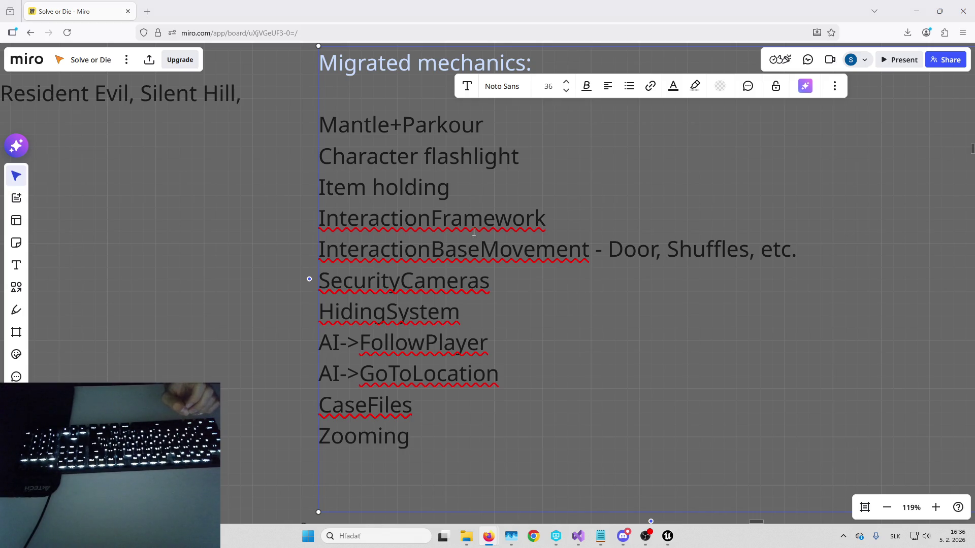
Step: Add 'InventoryComponent' on a new line after Item holding
left_click(540, 162)
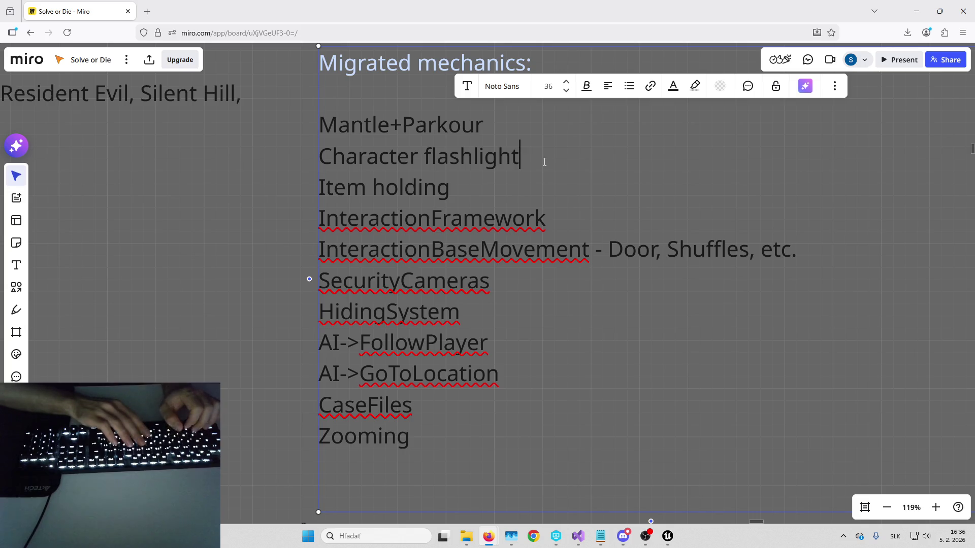
key("Down")
key("Return")
type("I")
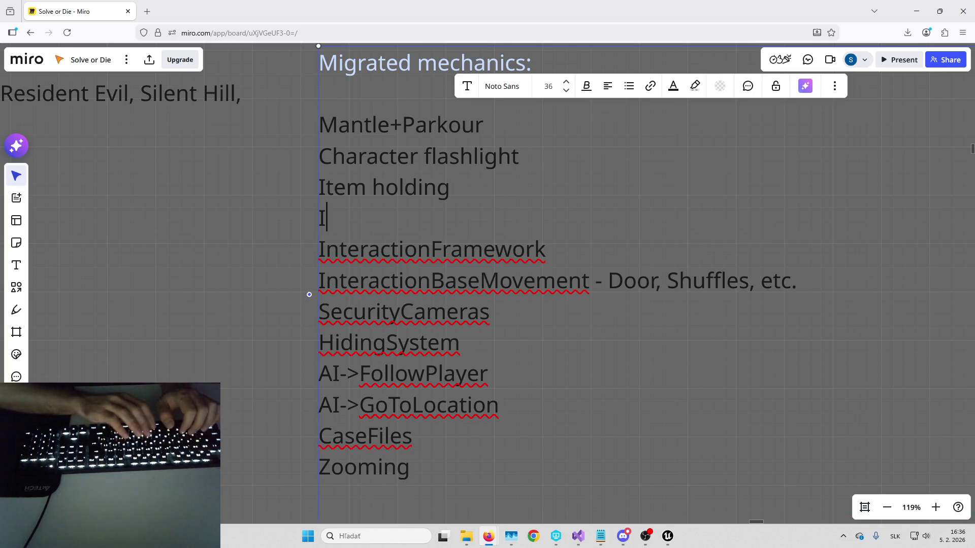
type("nventoryComponent")
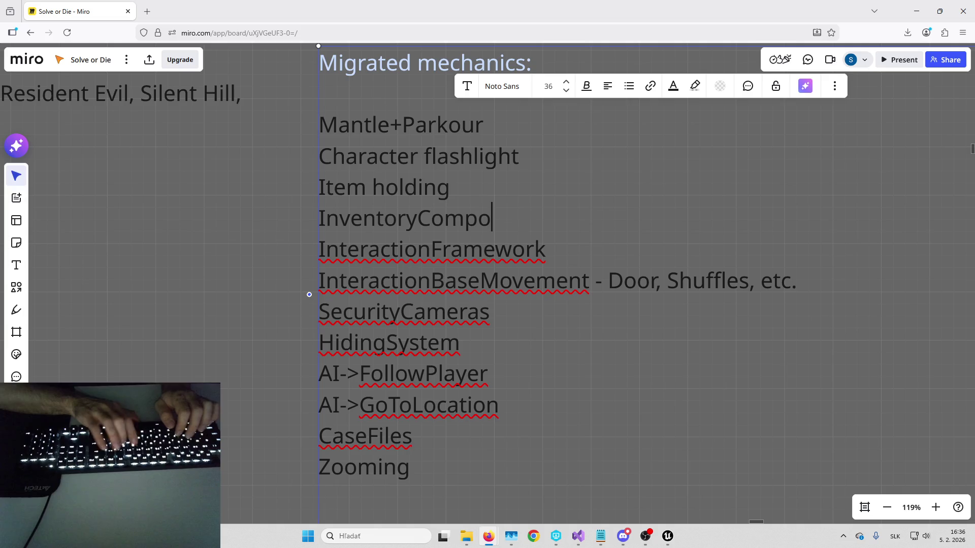
key("alt+Tab")
key("Escape")
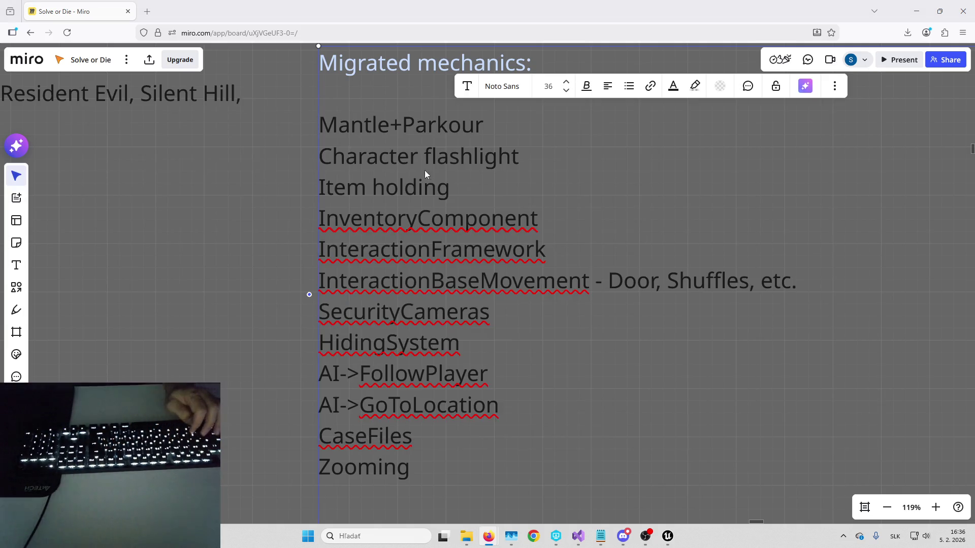
Step: Review B_Horror_CoreCharacter's event graph and full Components list in Unreal, then return to Miro
mouse_move(668, 536)
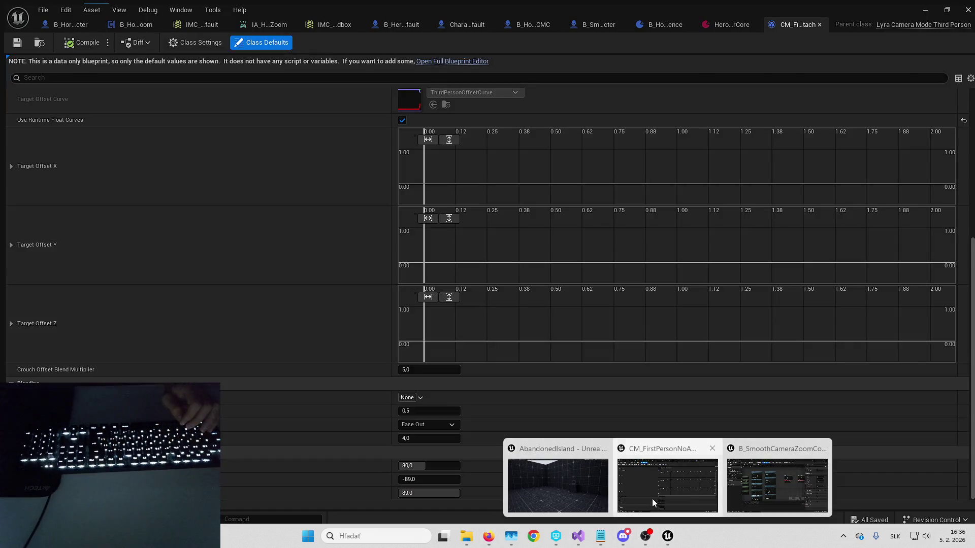
left_click(652, 498)
left_click(74, 24)
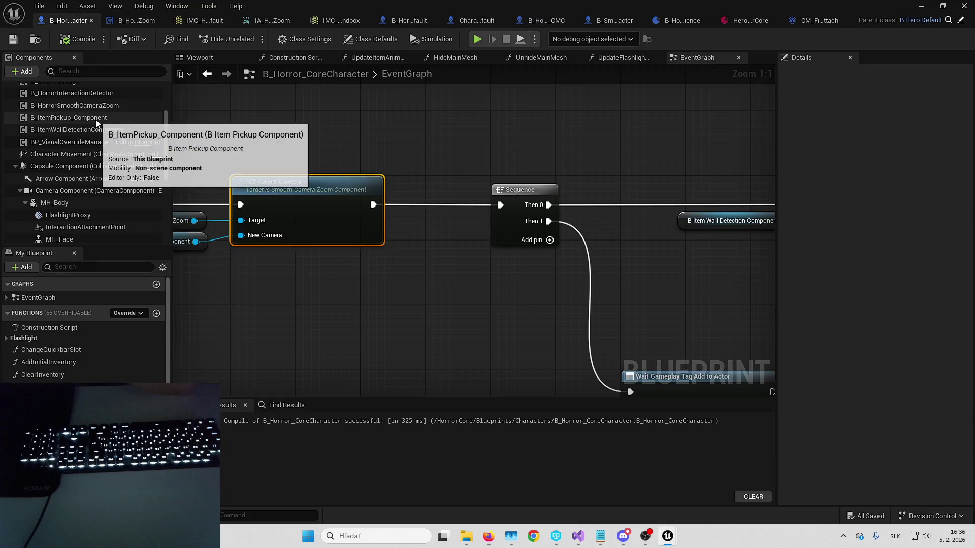
scroll(102, 175, "up", 3)
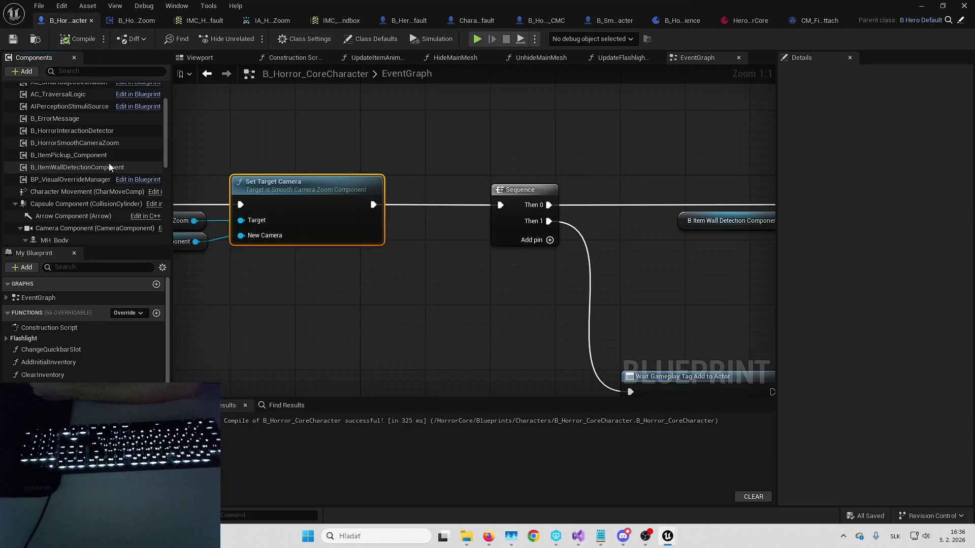
left_click(600, 537)
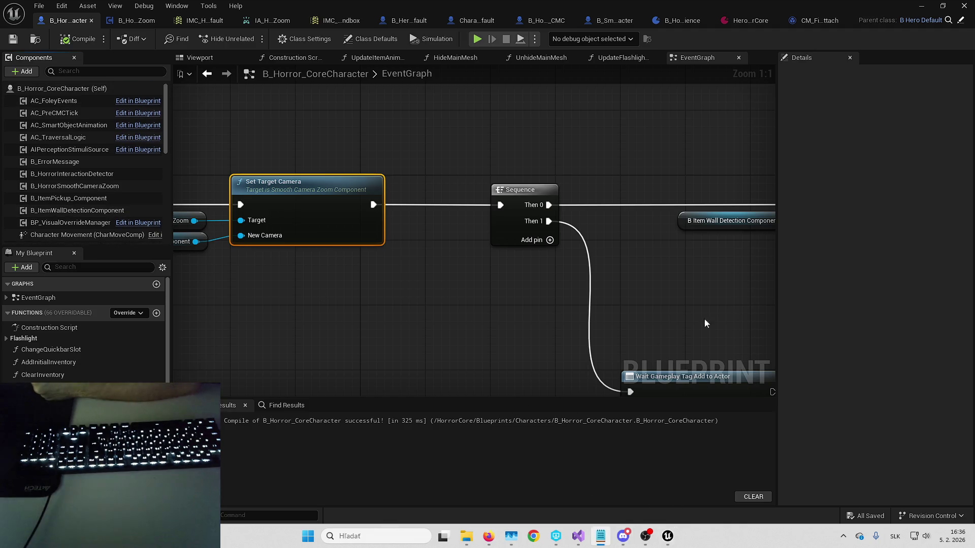
mouse_move(489, 536)
left_click(564, 500)
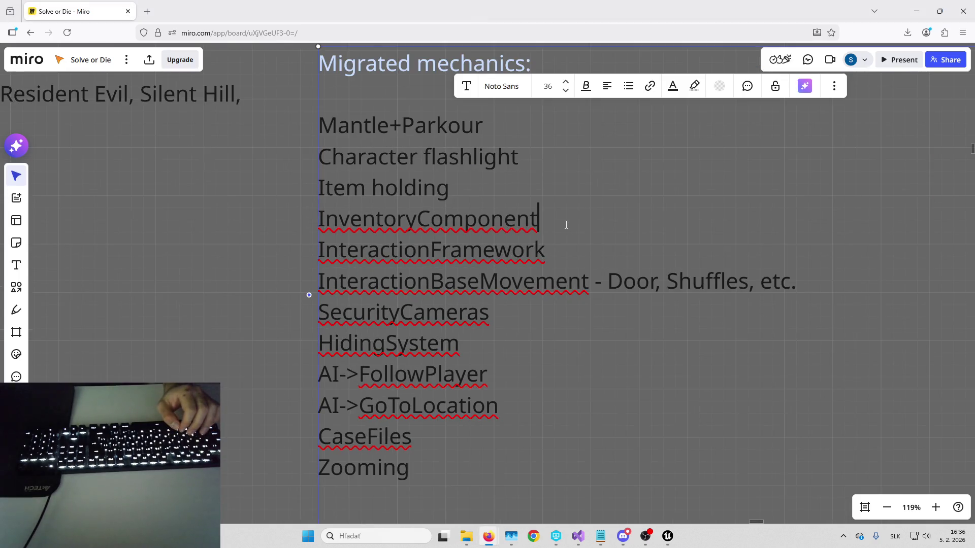
Step: Add the line 'ItemWallDetection - hands obstacle avoidance' after InventoryComponent
key("Return")
type("Item")
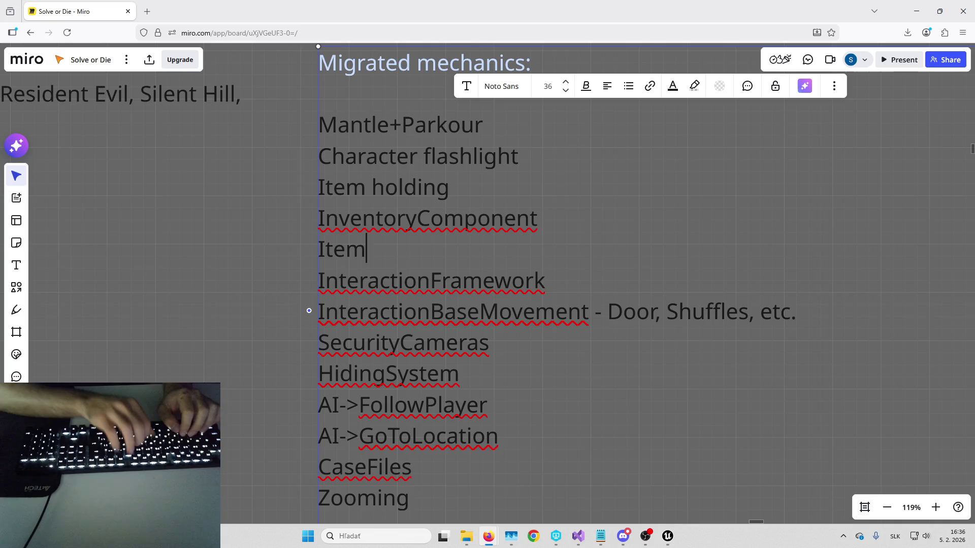
type("Wall")
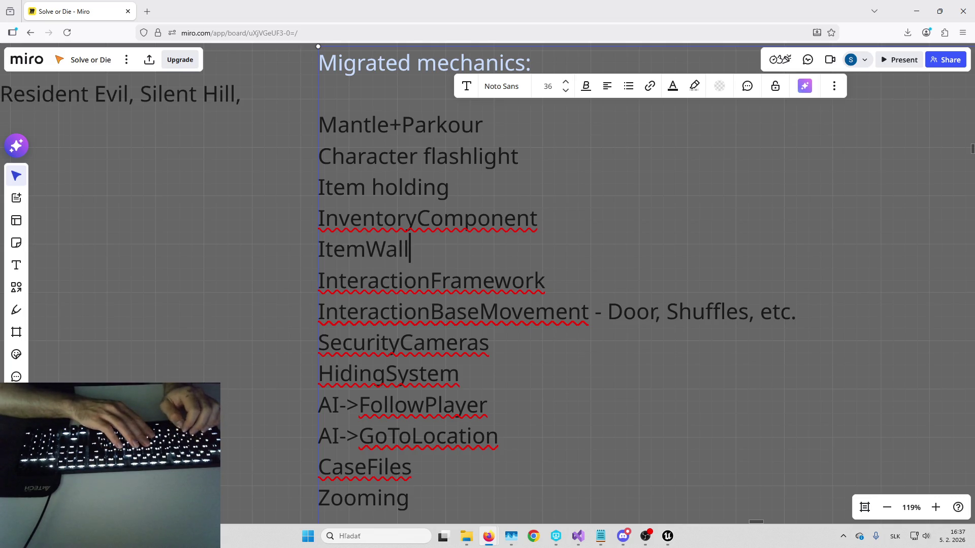
type("Detection")
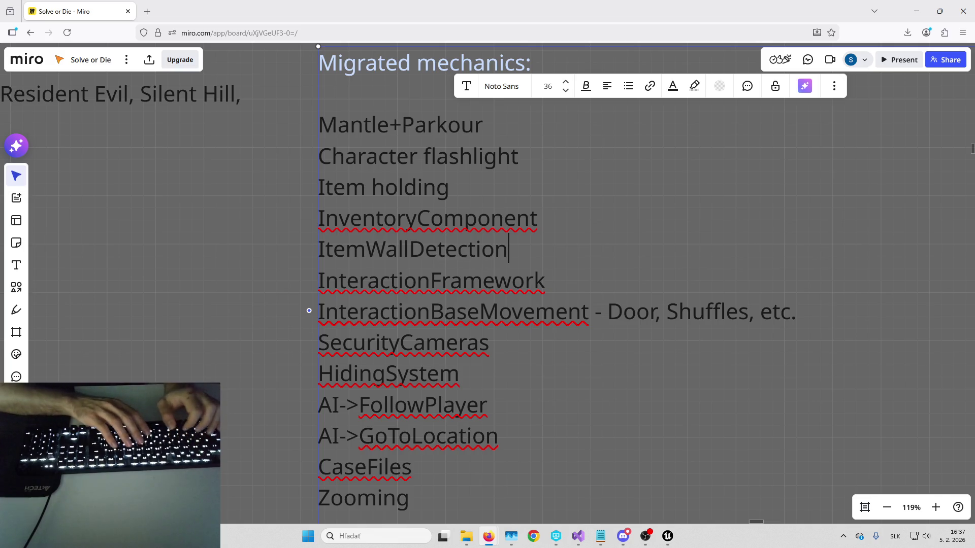
type(" - av")
key("BackSpace")
key("BackSpace")
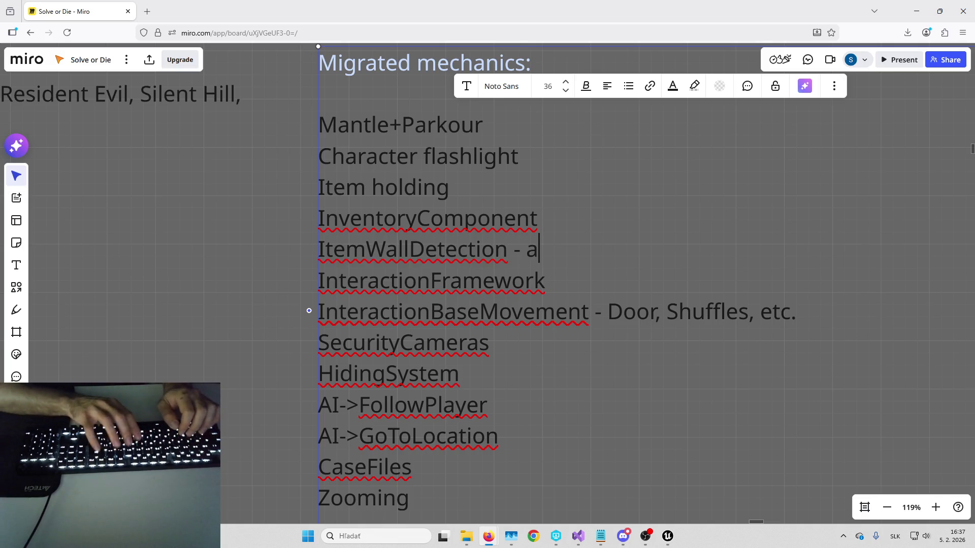
type("hands ")
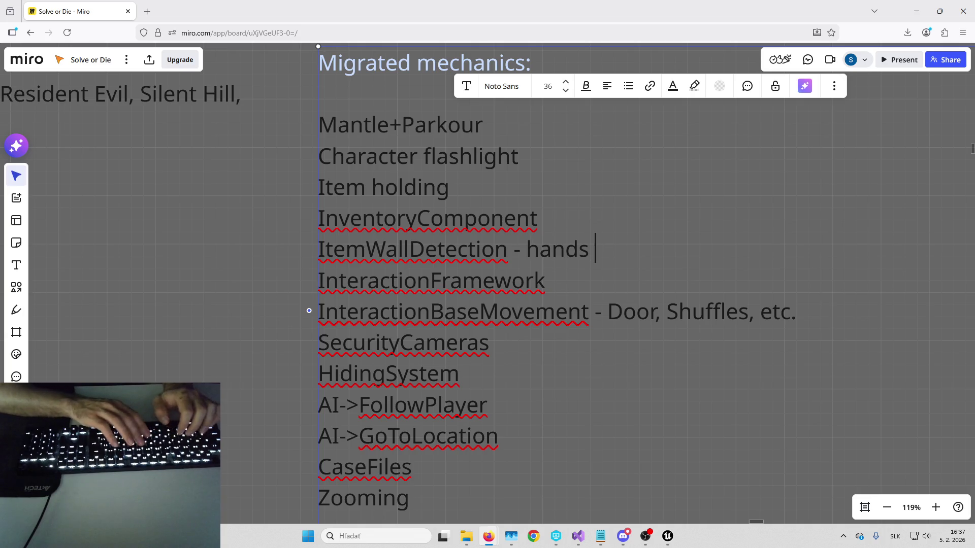
type("avoi")
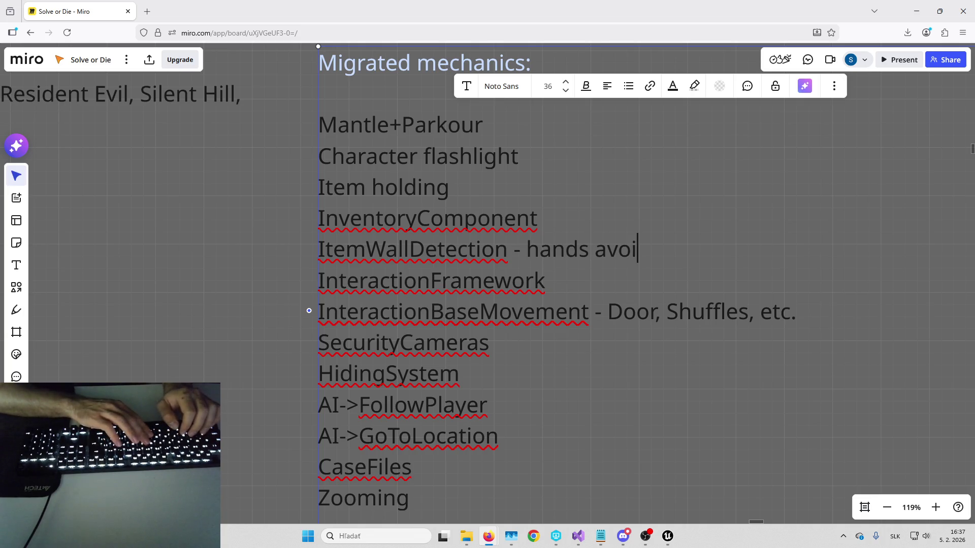
key("BackSpace")
key("BackSpace")
key("BackSpace")
key("BackSpace")
type("obstacle a")
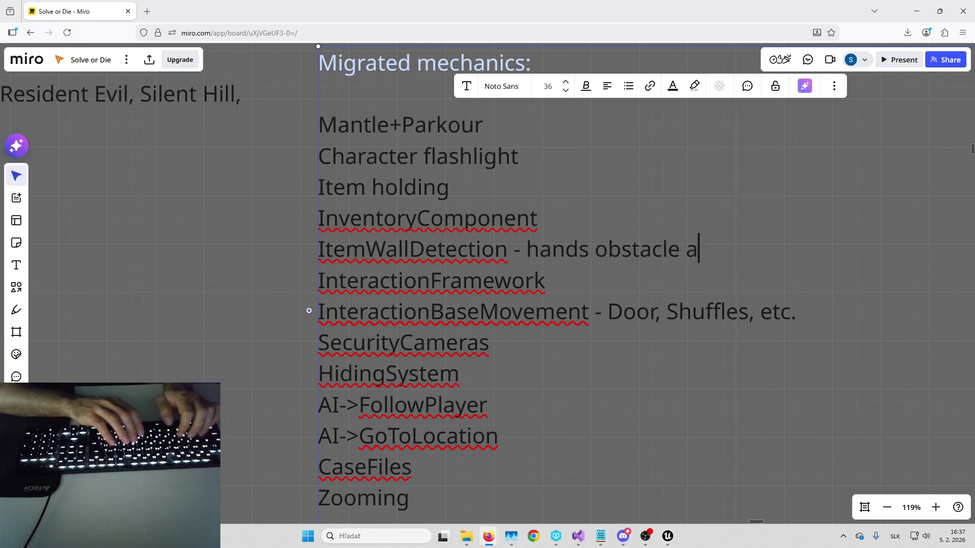
type("voidance")
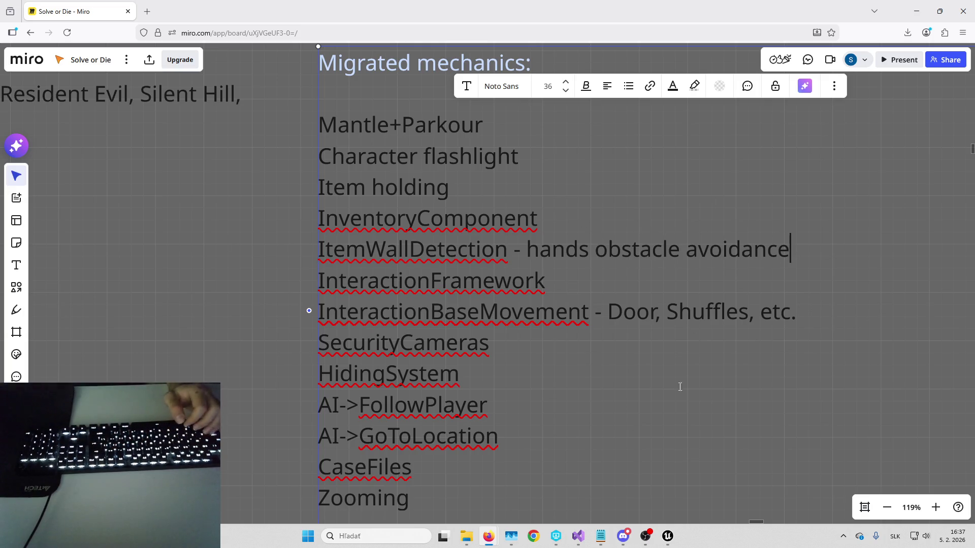
Step: Bring up the character blueprint and check BP_VisualOverrideManager's Visual Override class list without changing it
mouse_move(668, 539)
mouse_move(745, 481)
left_click(668, 485)
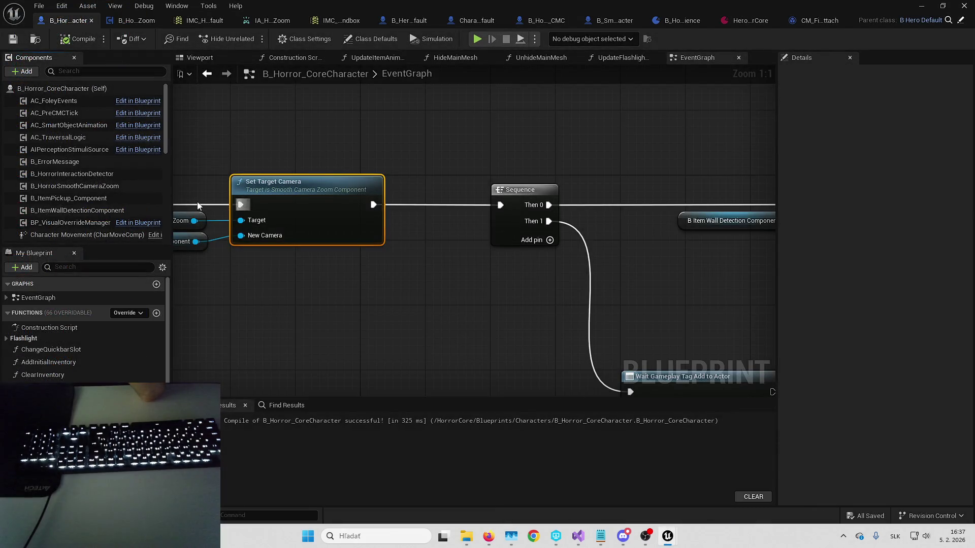
left_click_drag(171, 192, 194, 191)
left_click(97, 224)
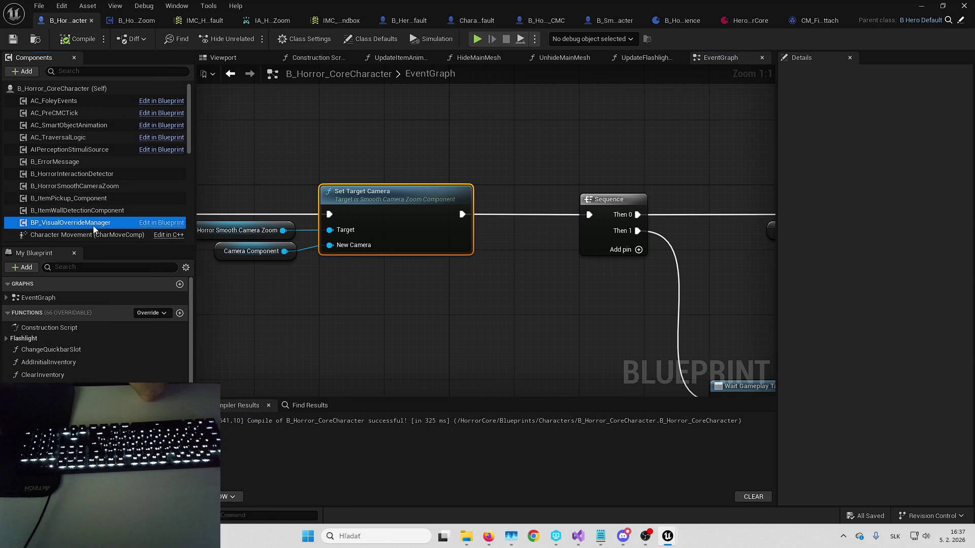
left_click(893, 200)
key("Escape")
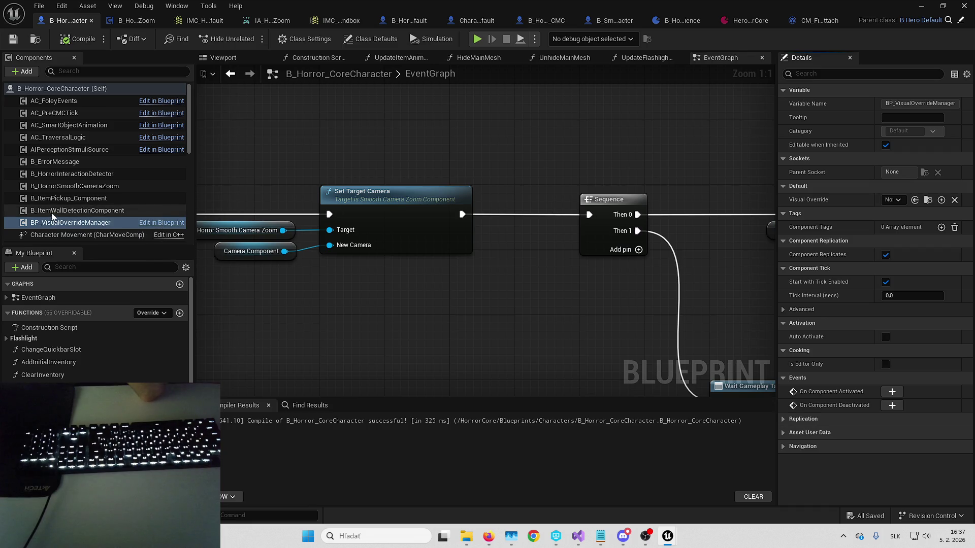
Step: Open the B_ItemPickup_Component blueprint to check SetHoldingItem, then close it
left_click(68, 199)
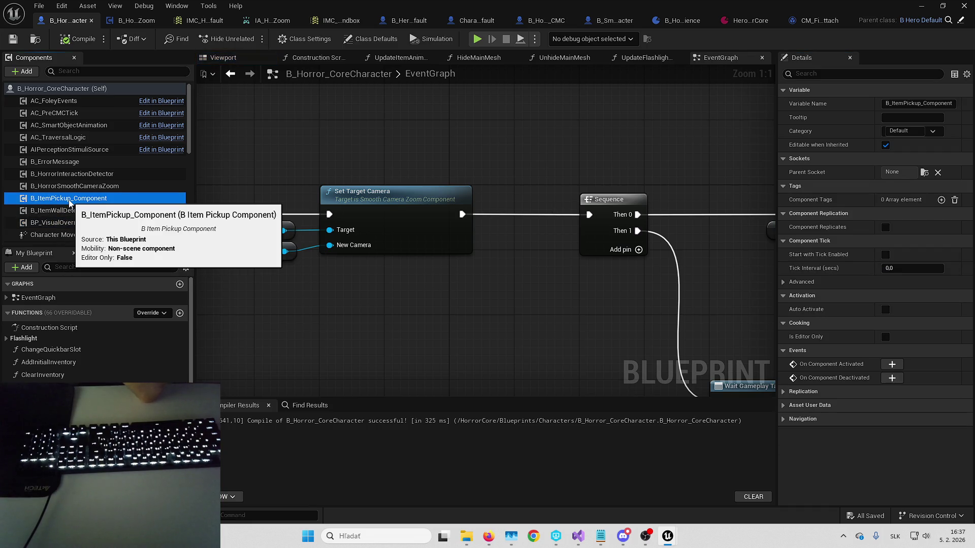
right_click(69, 202)
left_click(136, 346)
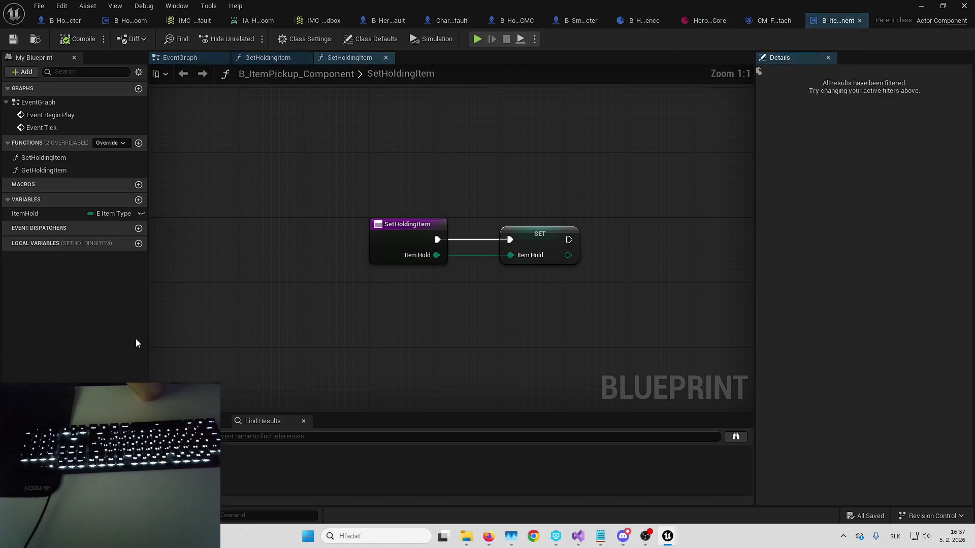
left_click(860, 20)
left_click(65, 20)
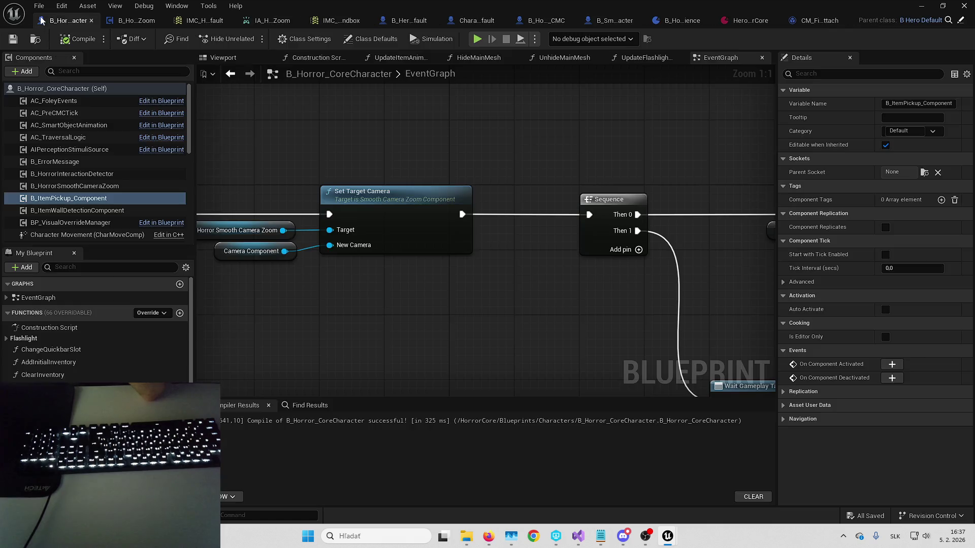
Step: Inspect the B_HorrorInteractionDetector and B_ErrorMessage components, then return to the Miro board
left_click(77, 176)
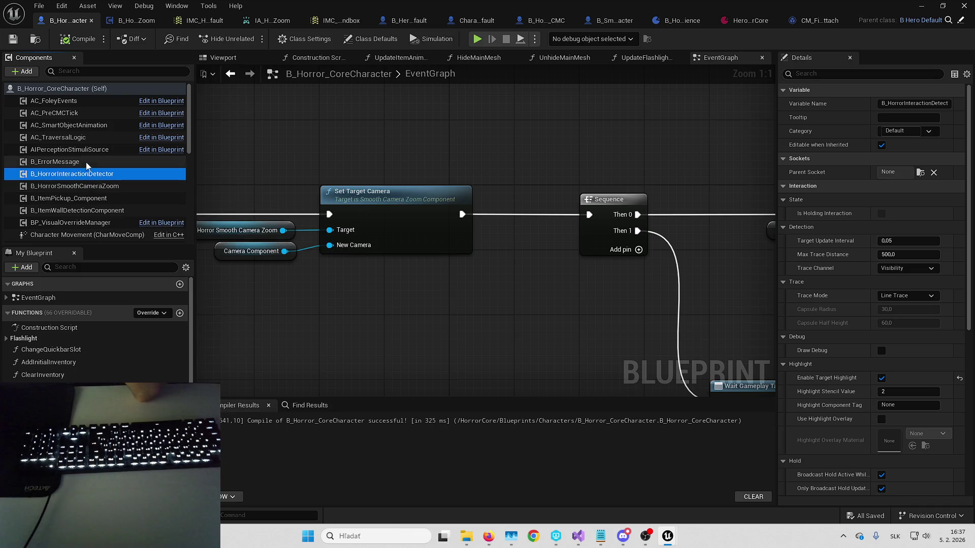
left_click(87, 163)
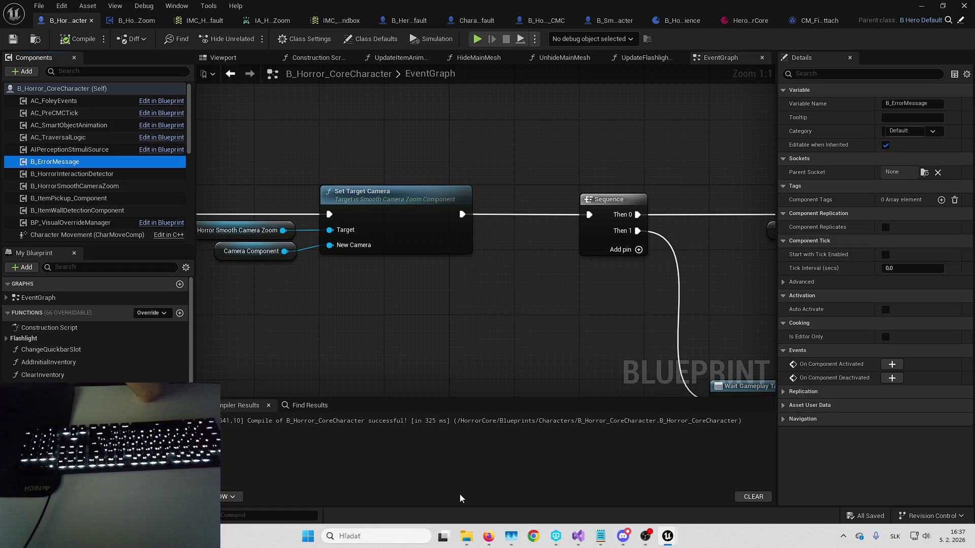
mouse_move(488, 537)
left_click(524, 407)
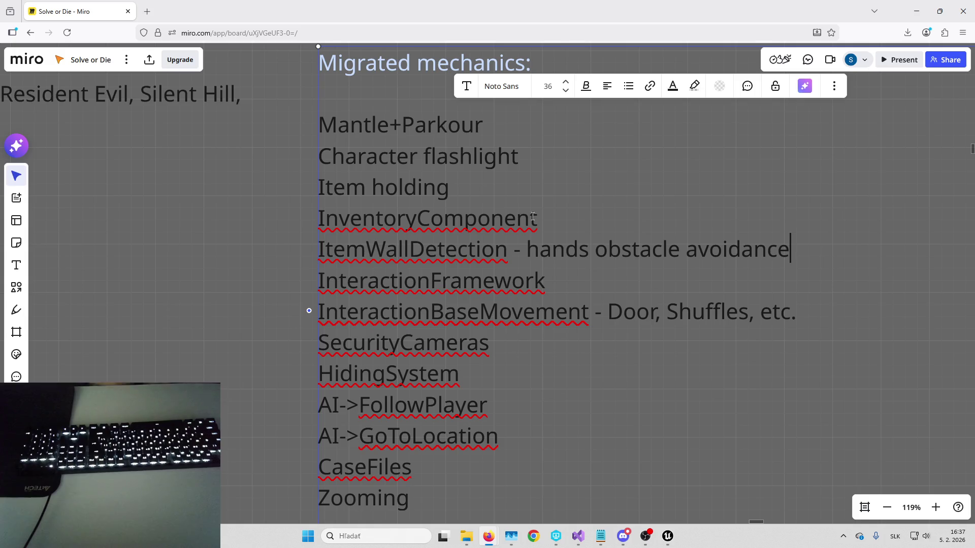
Step: Insert 'ErrorMessageComponent' as a new line under InteractionFramework and finish editing the list
key("Down")
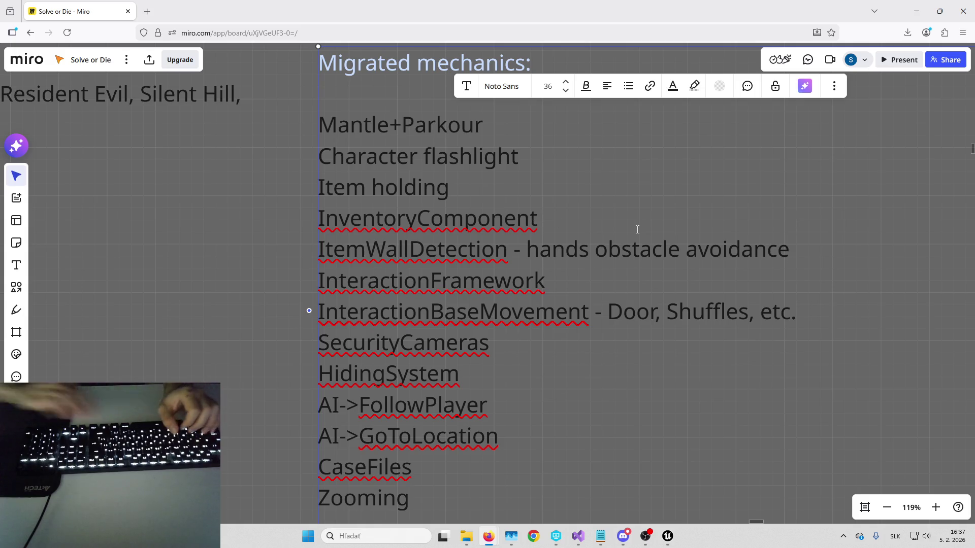
key("Return")
type("Error")
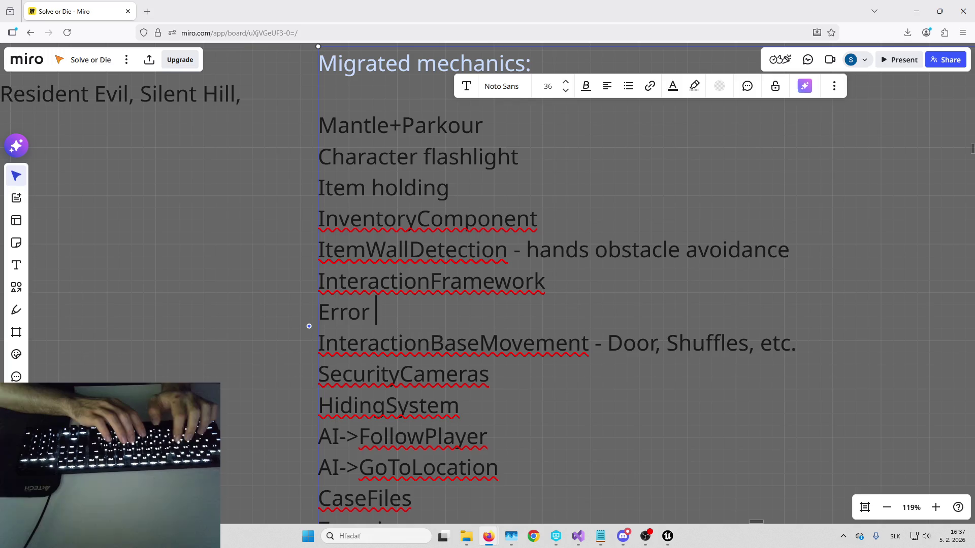
type("Co")
key("BackSpace")
key("BackSpace")
type("Mess")
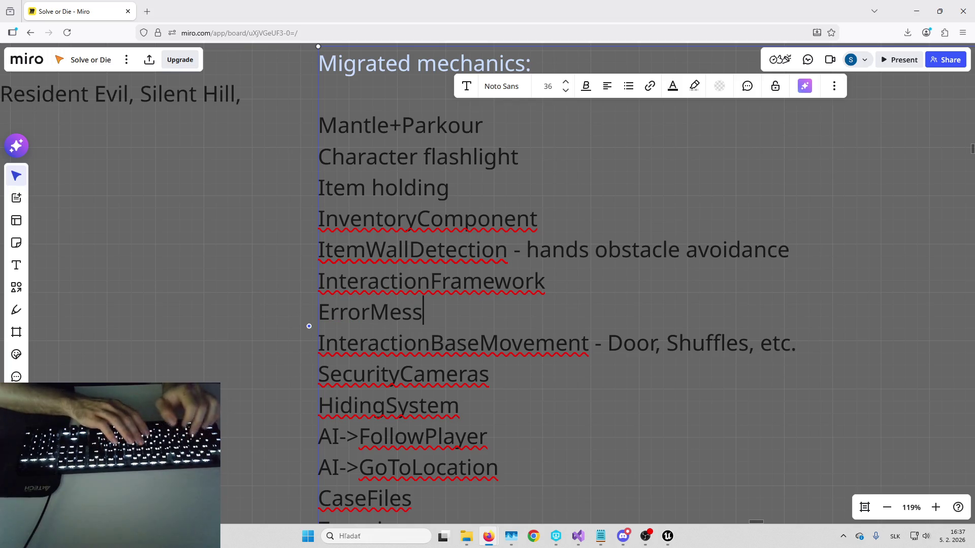
type("ageComponent")
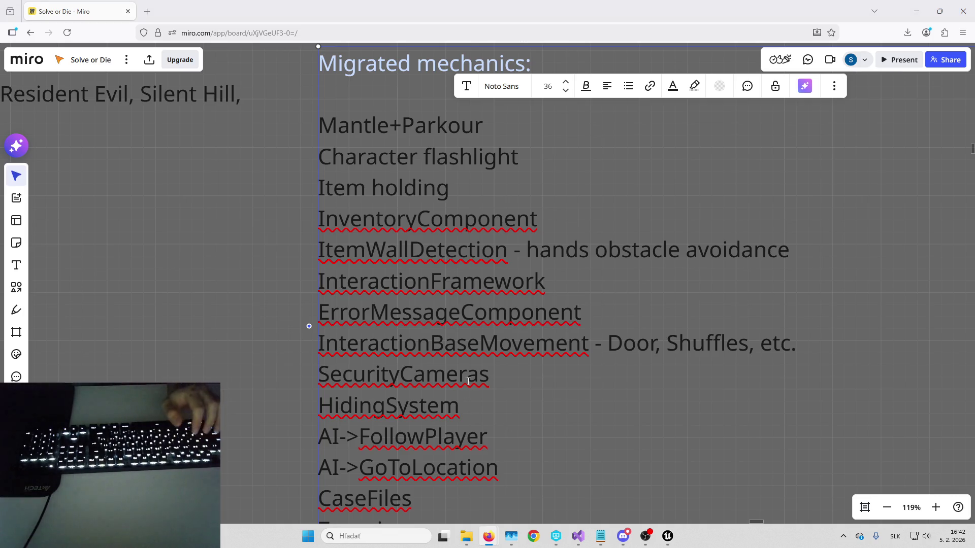
key("Right")
key("Right")
key("Down")
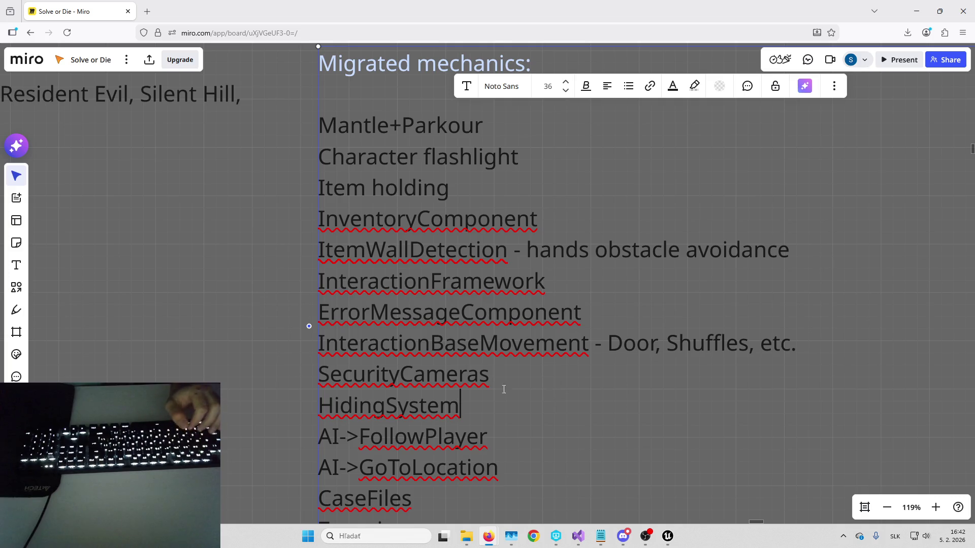
left_click(195, 328)
scroll(300, 279, "down", 3)
scroll(411, 387, "up", 2)
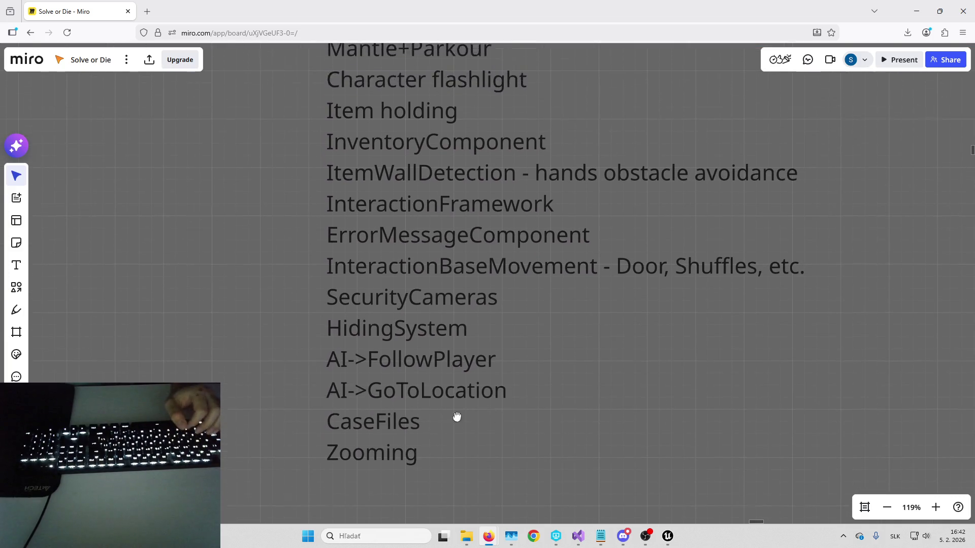
Step: Bring the B_Horror_CoreCharacter event graph forward, pan it slightly, then switch to Visual Studio
mouse_move(673, 537)
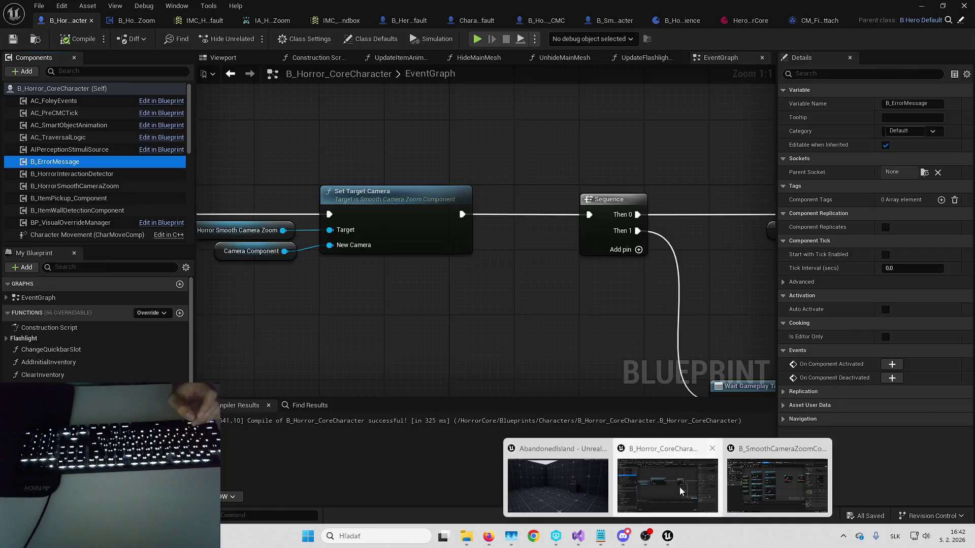
left_click(655, 482)
left_click_drag(631, 319, 653, 318)
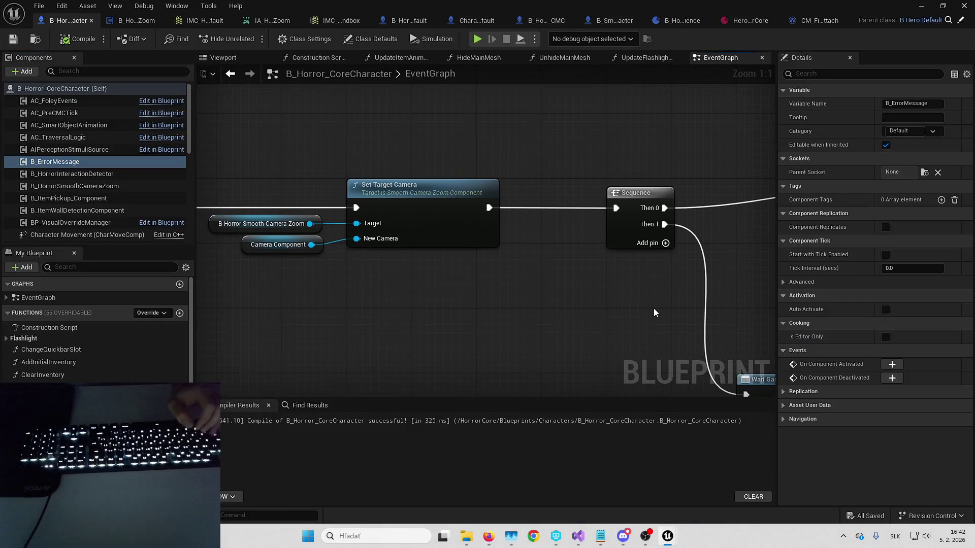
left_click(971, 4)
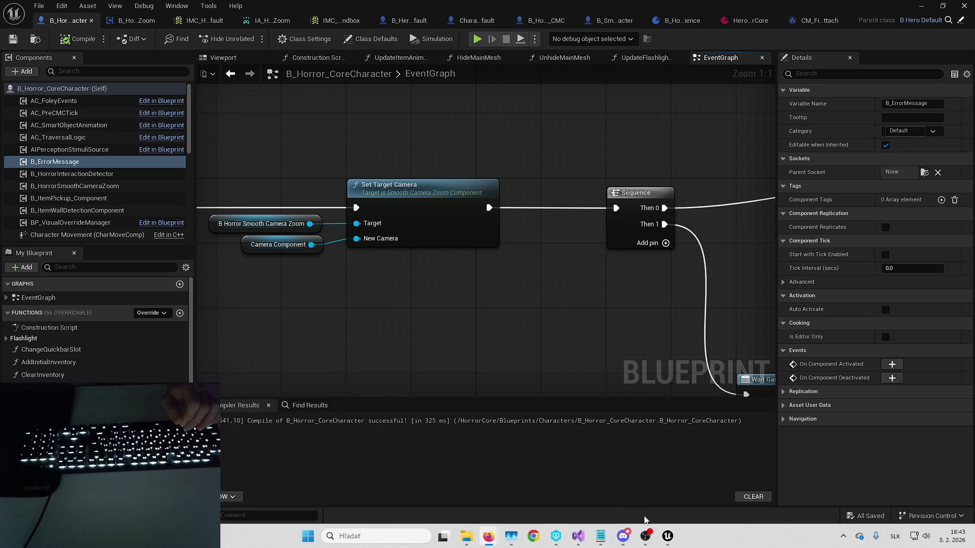
mouse_move(578, 536)
left_click(526, 480)
Step: Jump to the ULyraCameraMode class definition in LyraCameraMode.h and place the caret on line 77
left_click(332, 256, "ctrl")
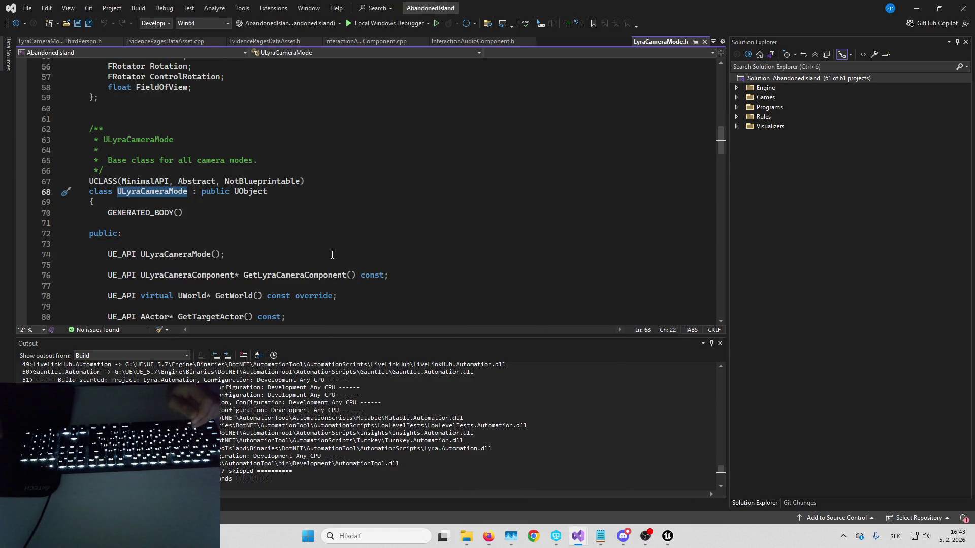
scroll(332, 254, "down", 3)
left_click(475, 191)
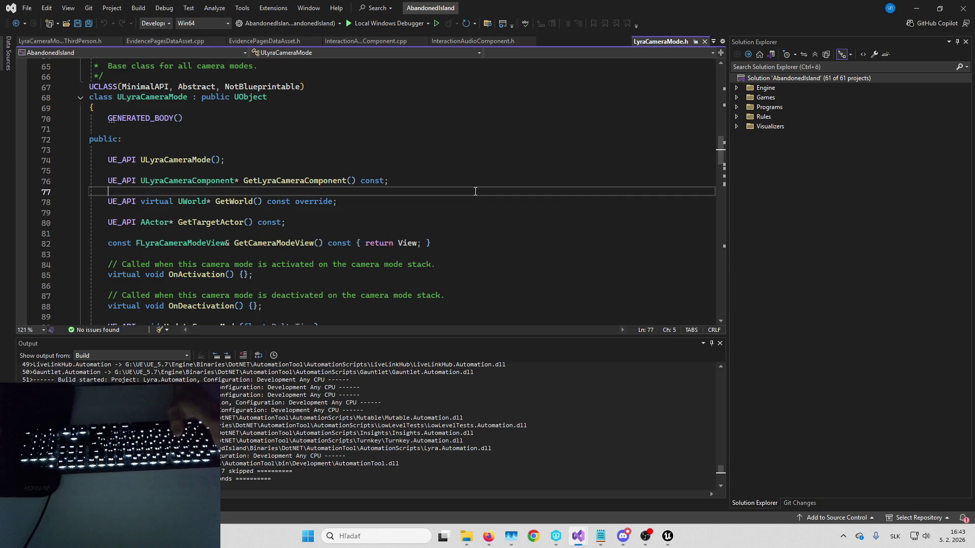
key("alt+Tab")
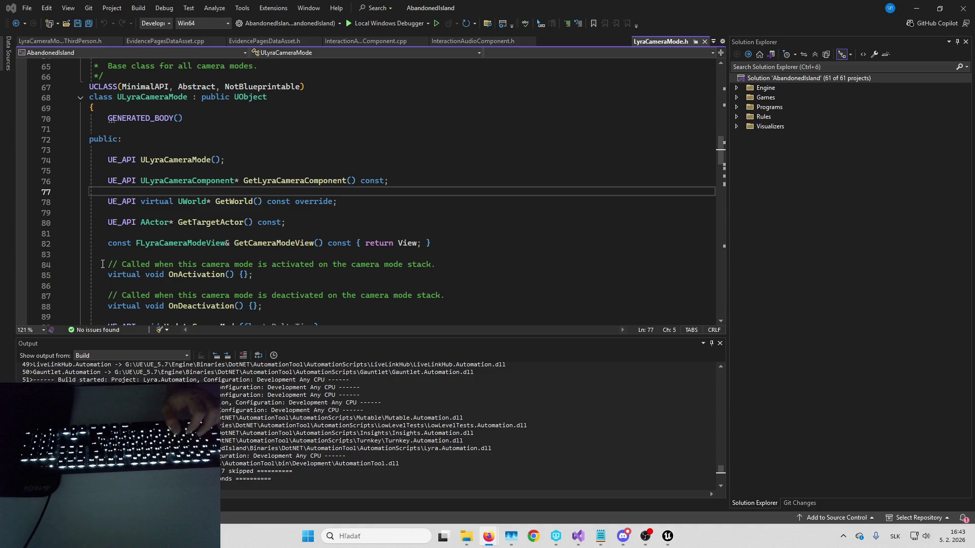
Step: Select the OnActivation and OnDeactivation declarations on lines 84–88, then return to the Unreal Blueprint editor
left_click_drag(104, 265, 322, 313)
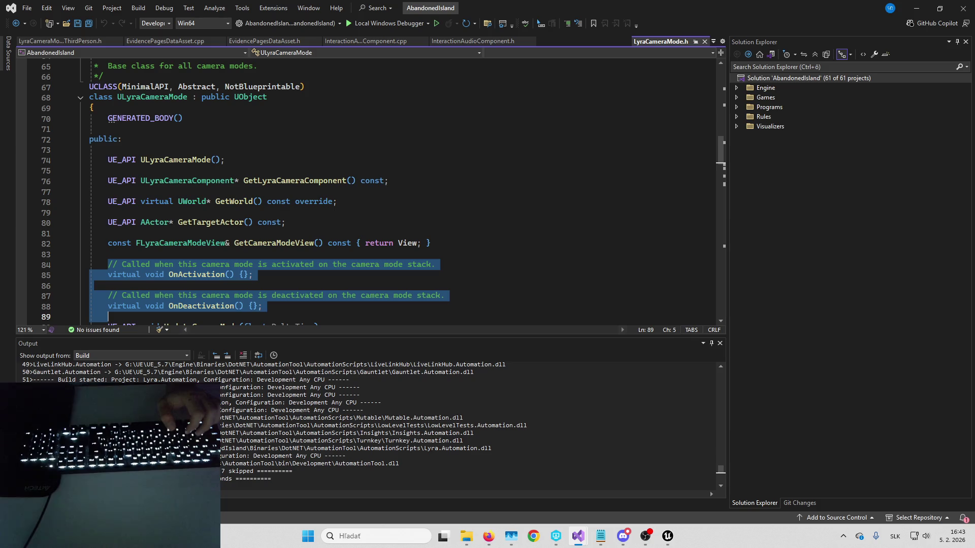
key("alt+Tab")
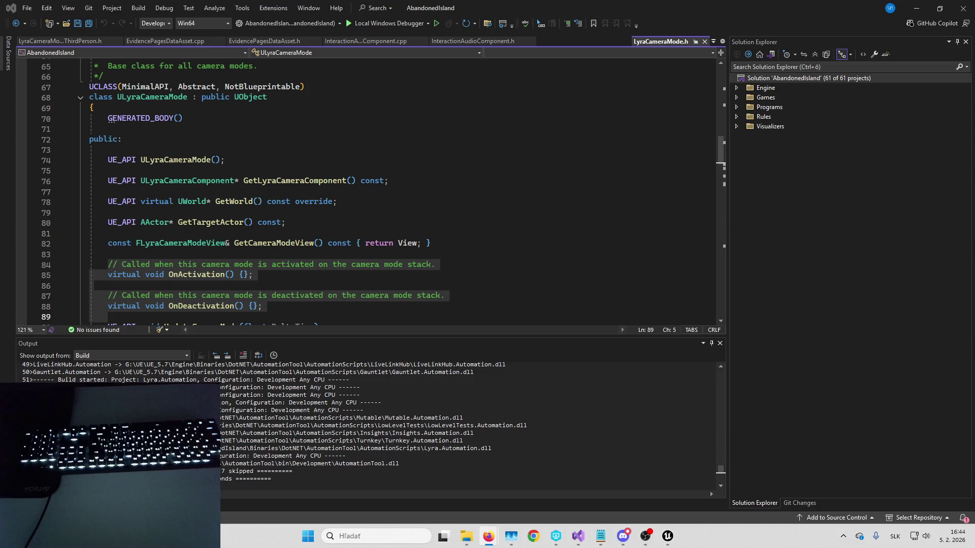
mouse_move(668, 537)
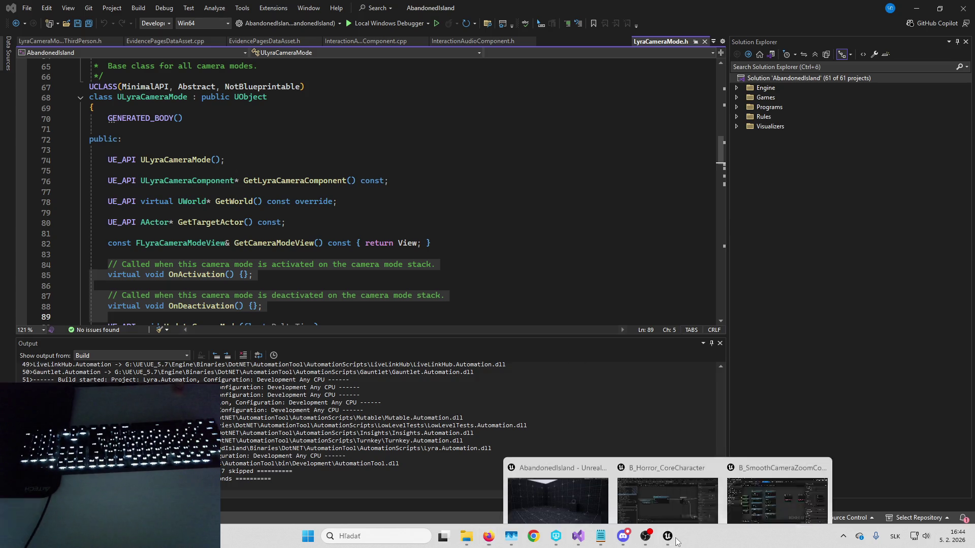
left_click(569, 482)
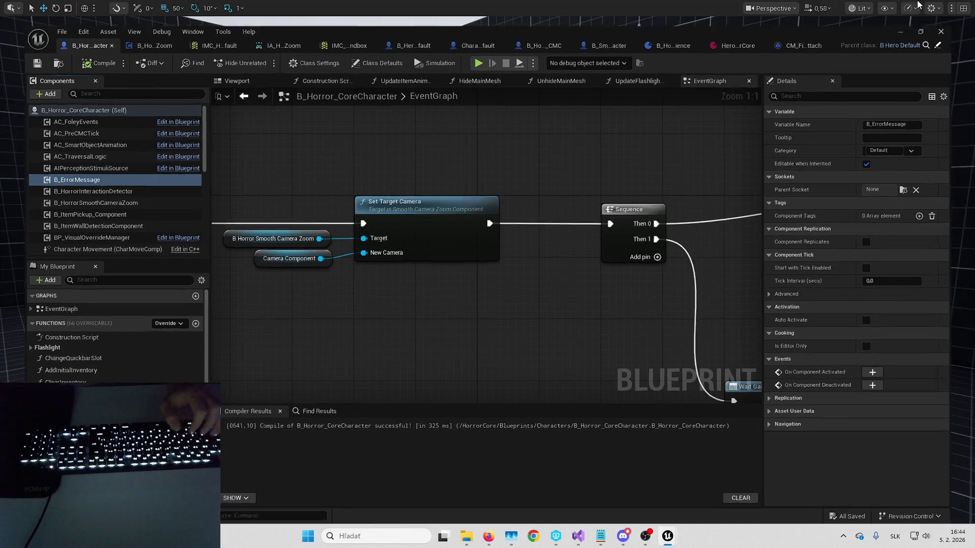
Step: Put away the Blueprint editor and fly the level view toward the 2,5 M parkour block
left_click(921, 6)
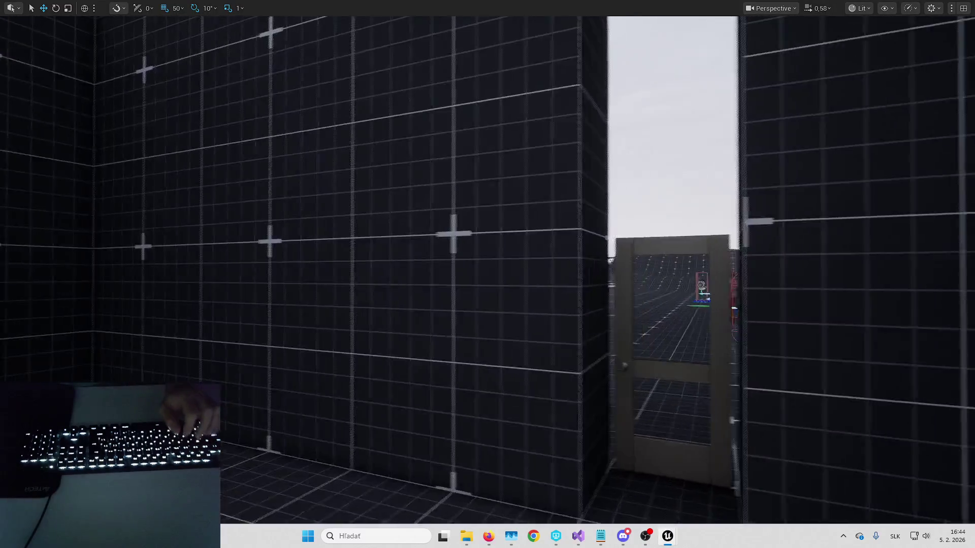
key("w")
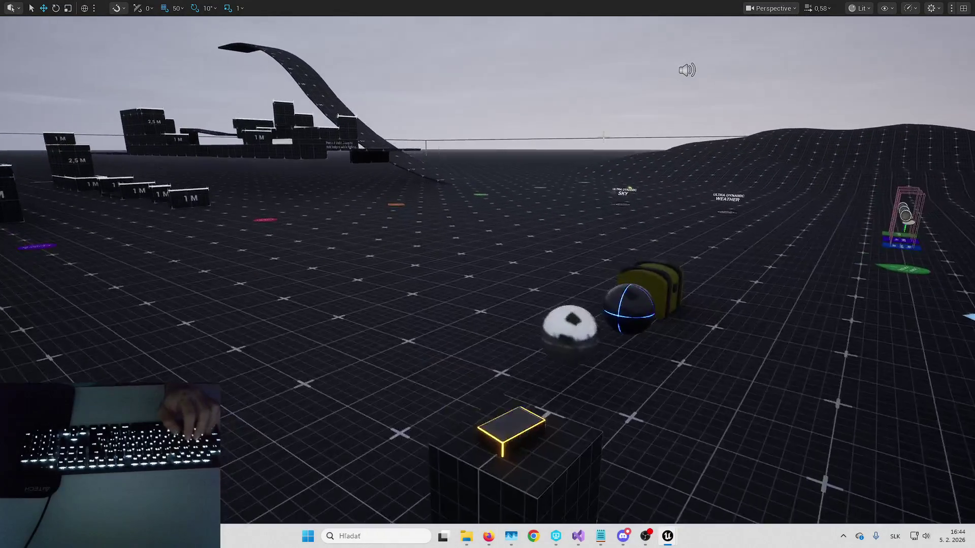
key("s")
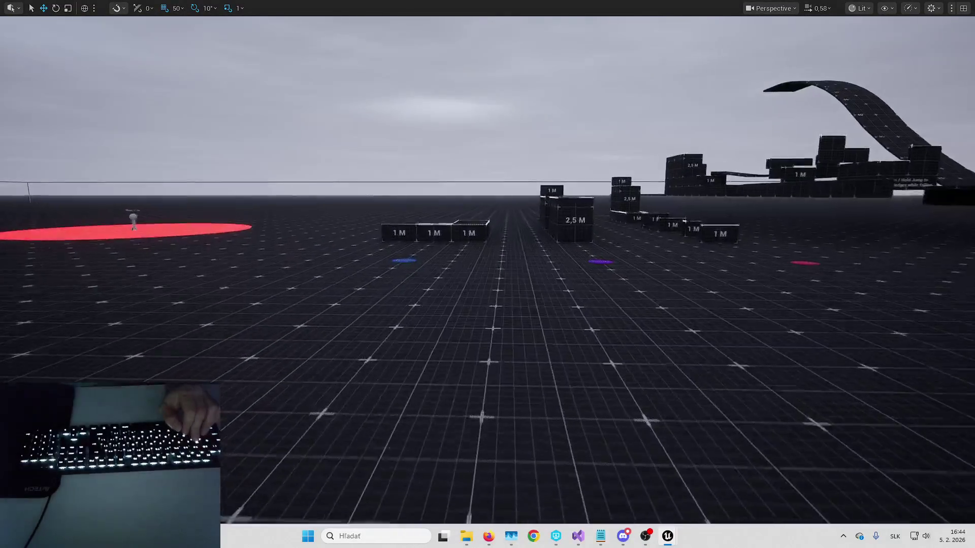
key("w")
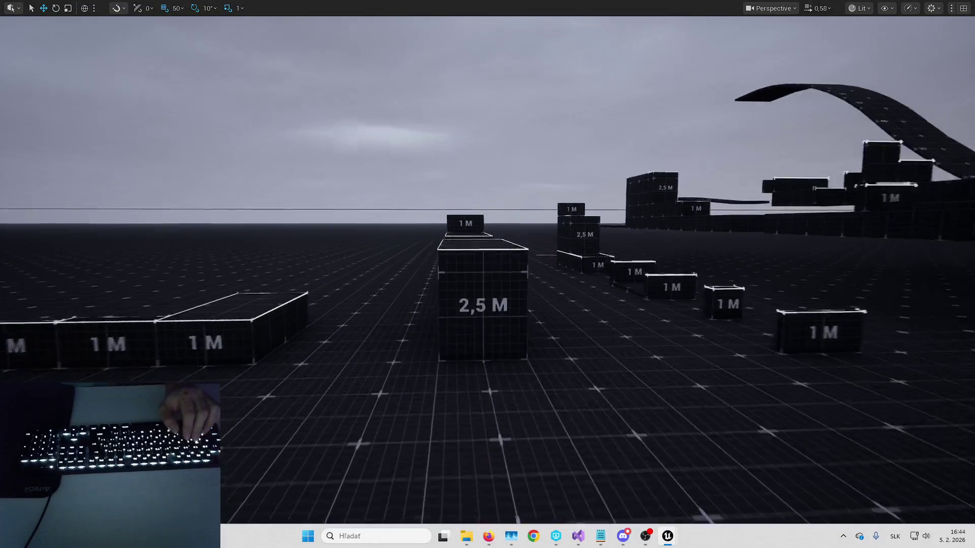
Step: Playtest climbing onto the 2,5 M block, ejecting with F8 to check the character's position
key("alt+p")
key("w")
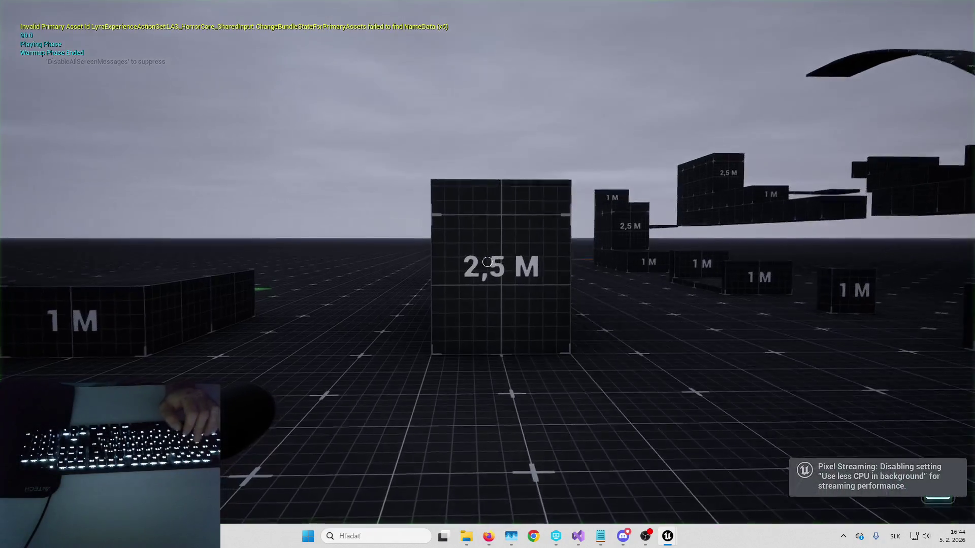
key("w")
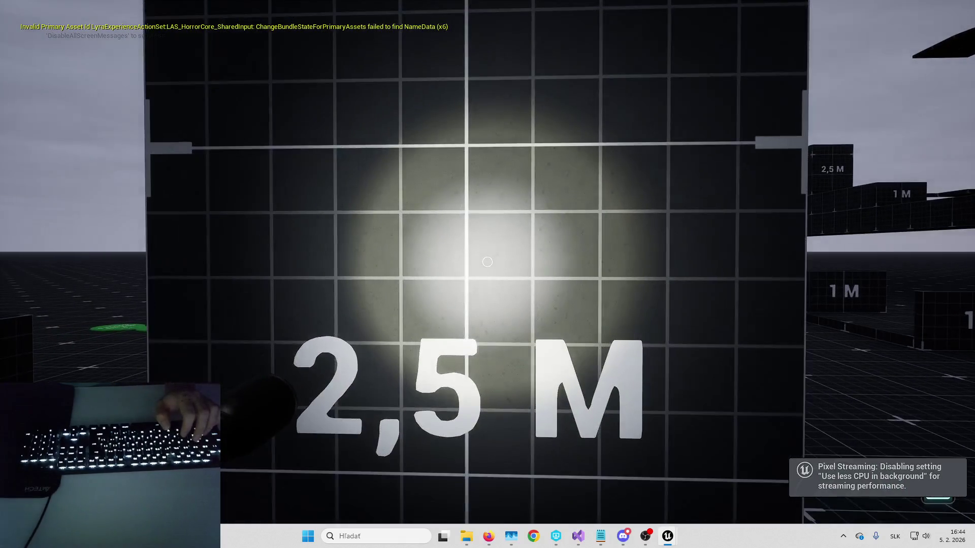
key("F8")
scroll(487, 275, "down", 5)
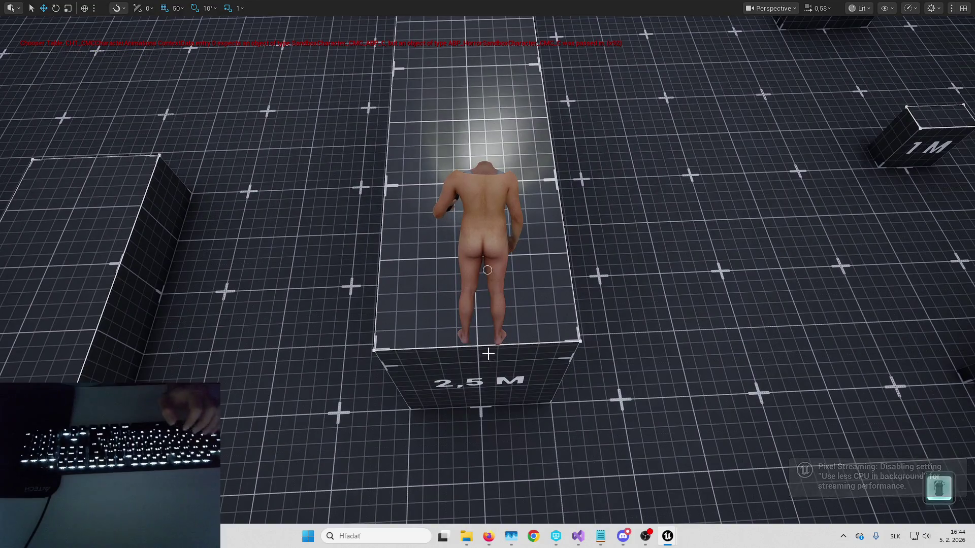
key("w")
key("F8")
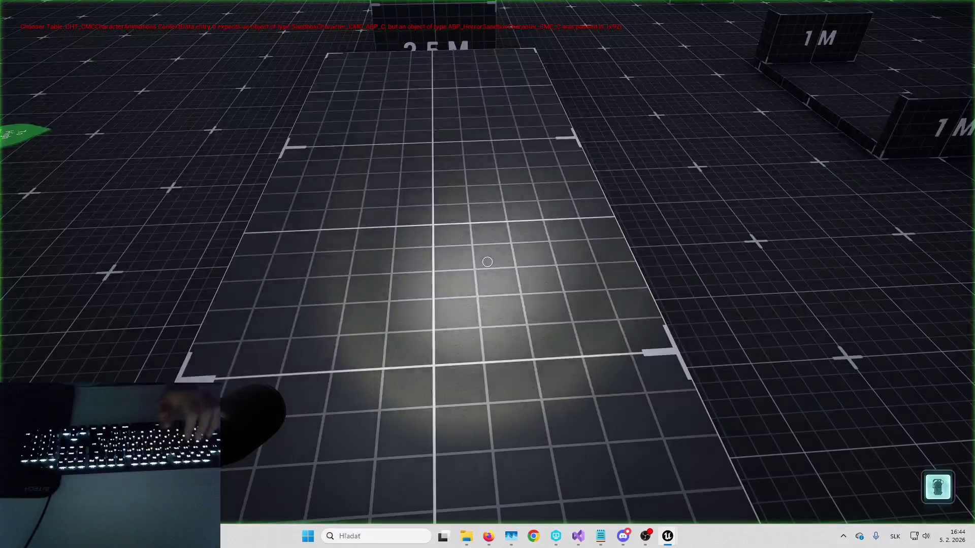
key("w")
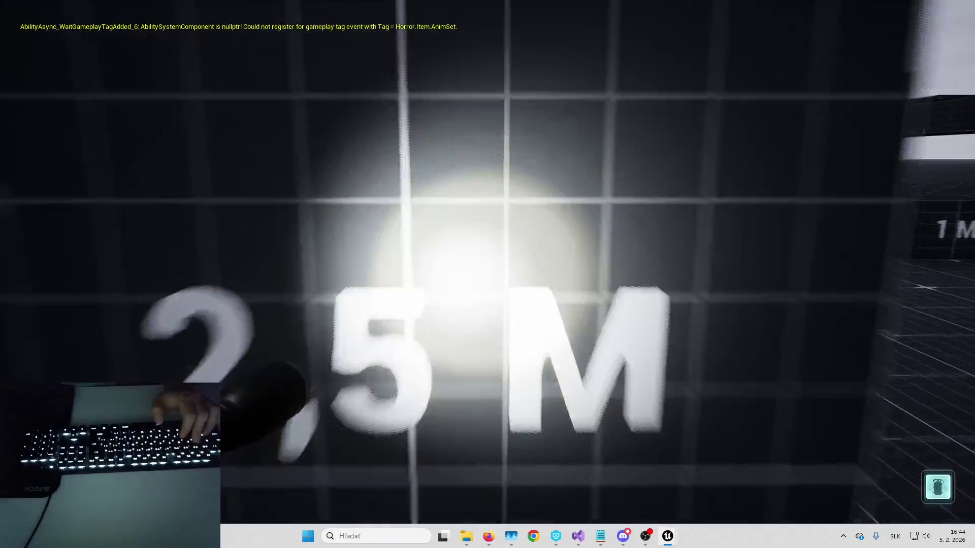
key("space")
key("F8")
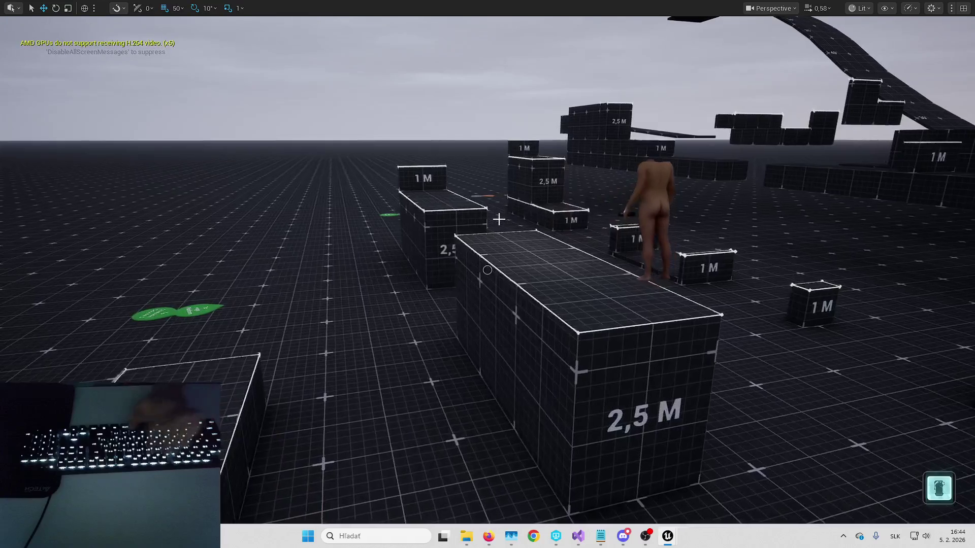
key("F8")
key("s")
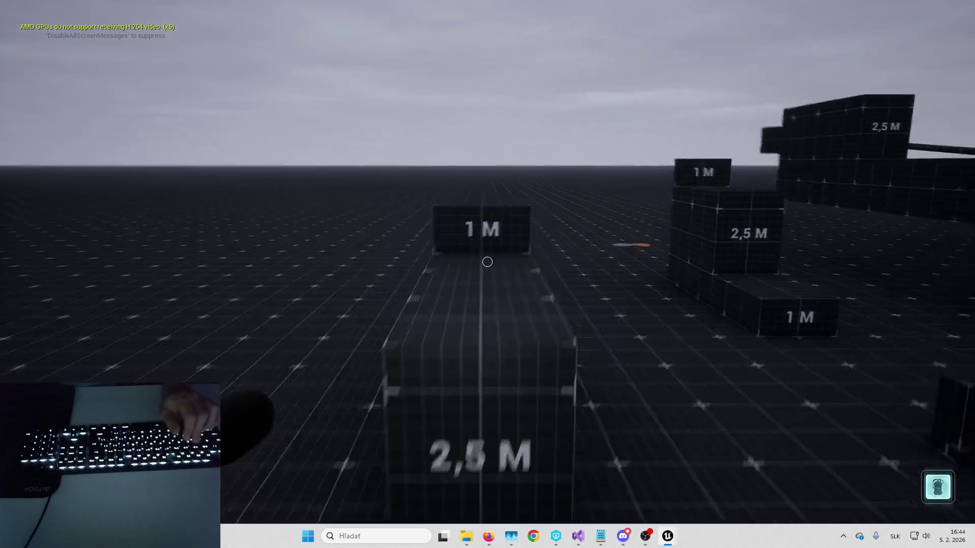
key("w")
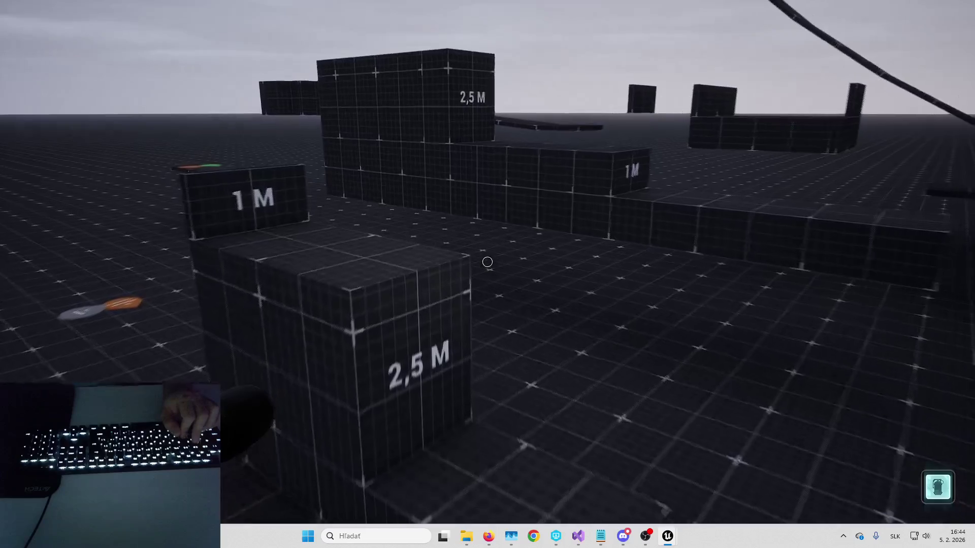
key("w")
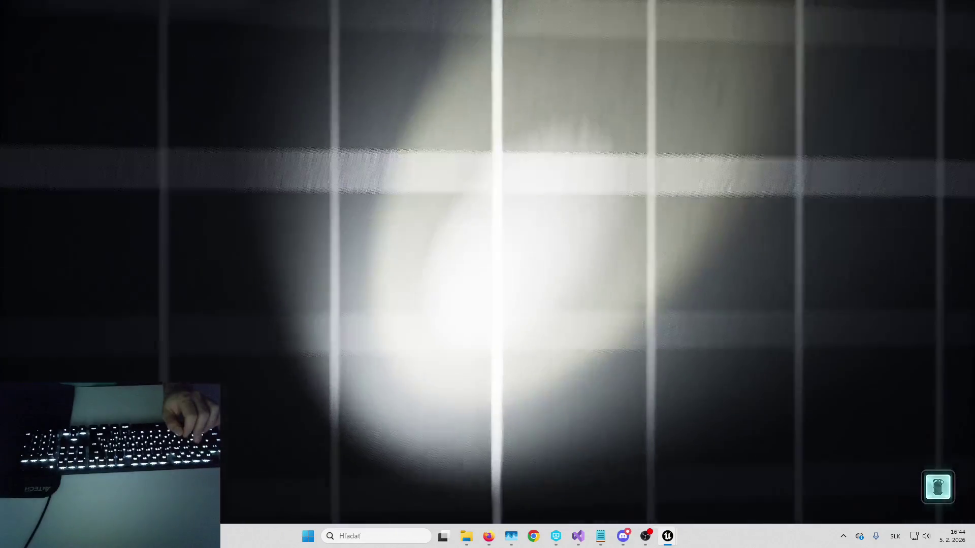
key("w")
key("w")
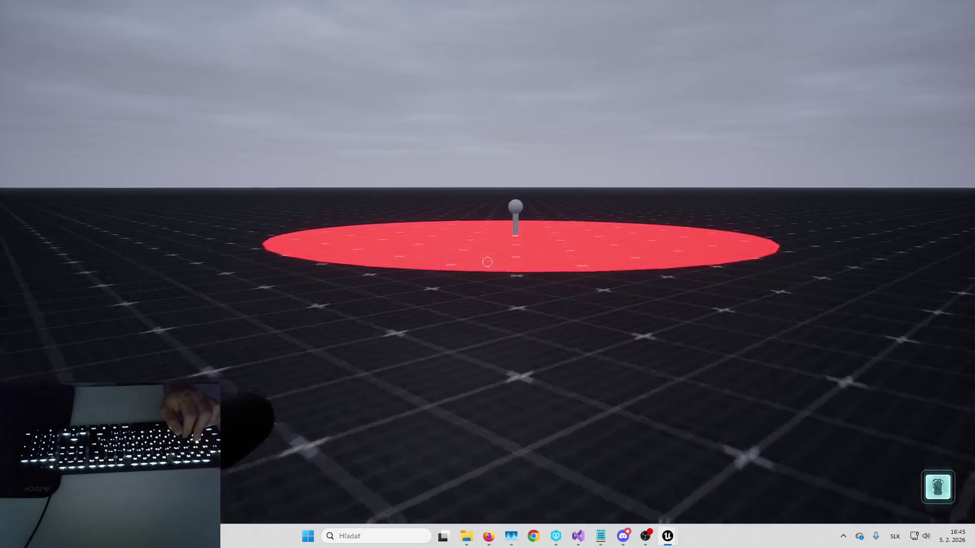
Step: Walk over the red teleport disc and through the playground with the flashlight on, then stop playing
key("w")
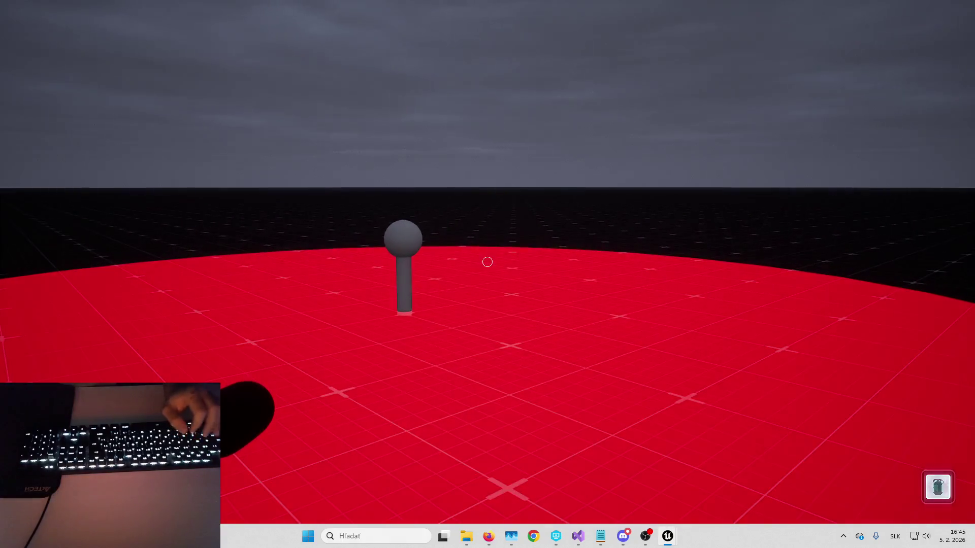
key("w")
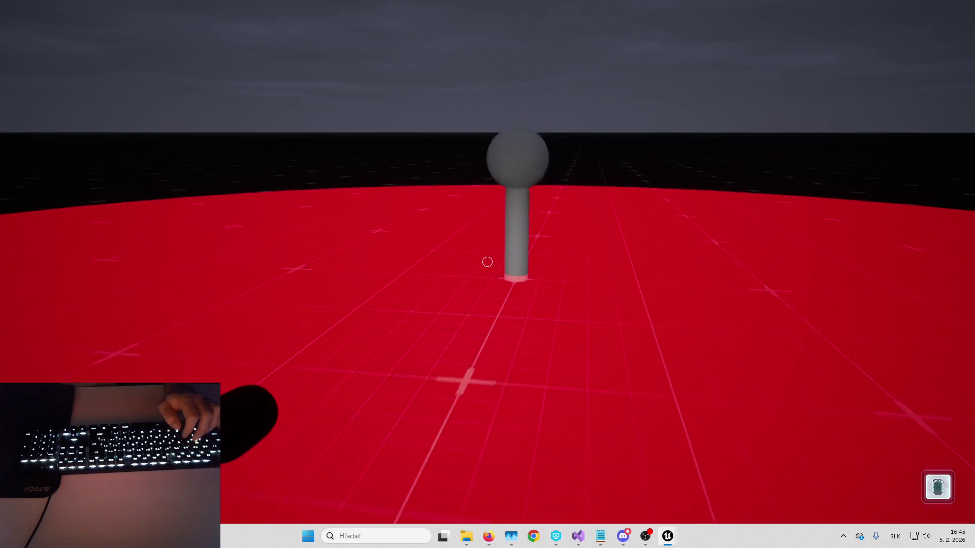
key("w")
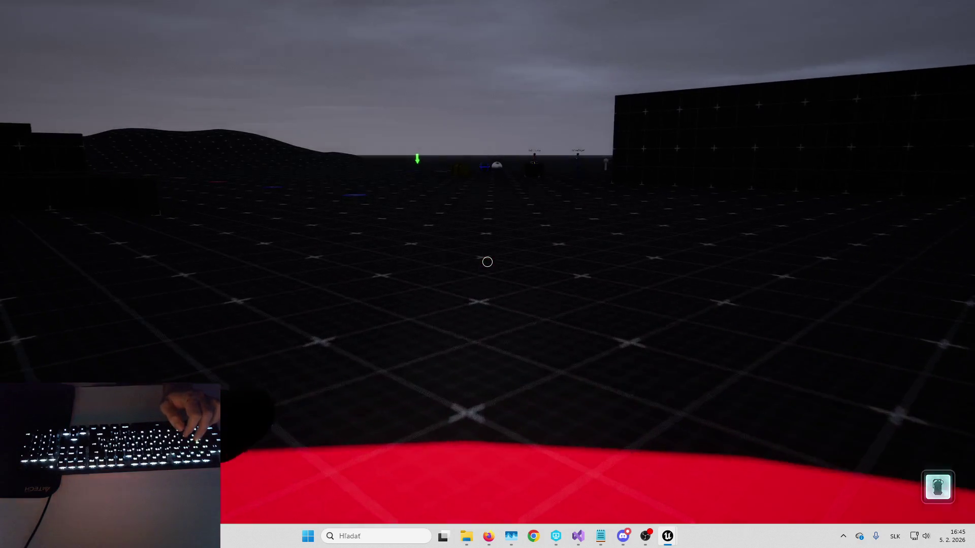
key("w")
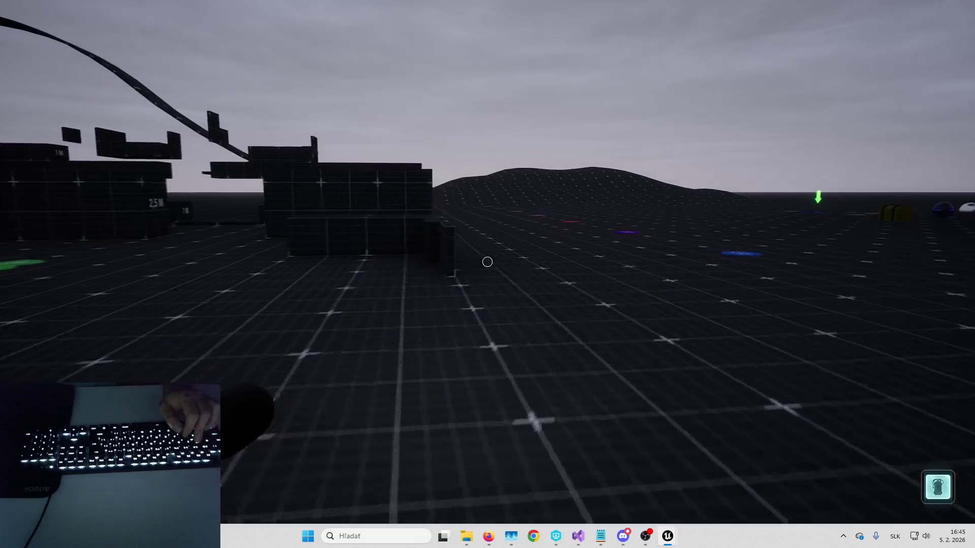
key("w")
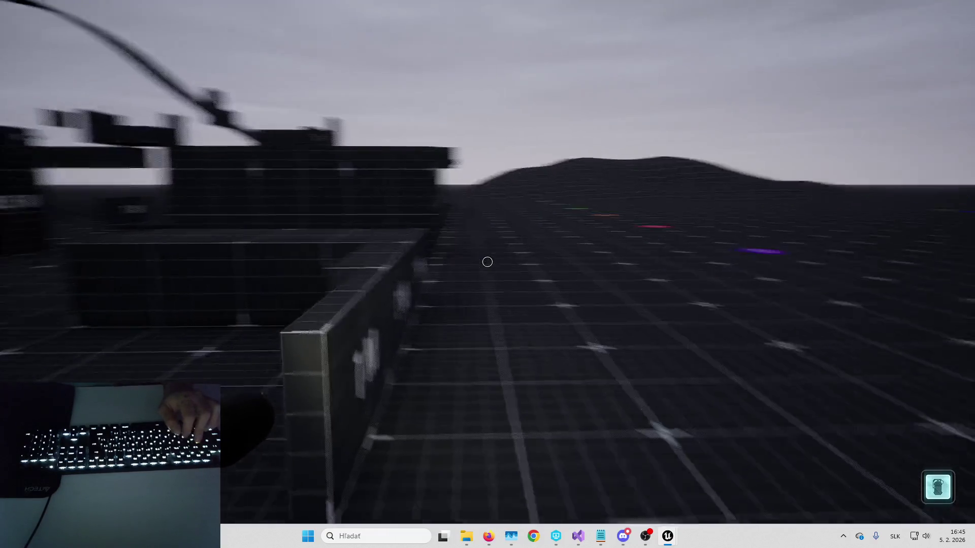
key("w")
key("f")
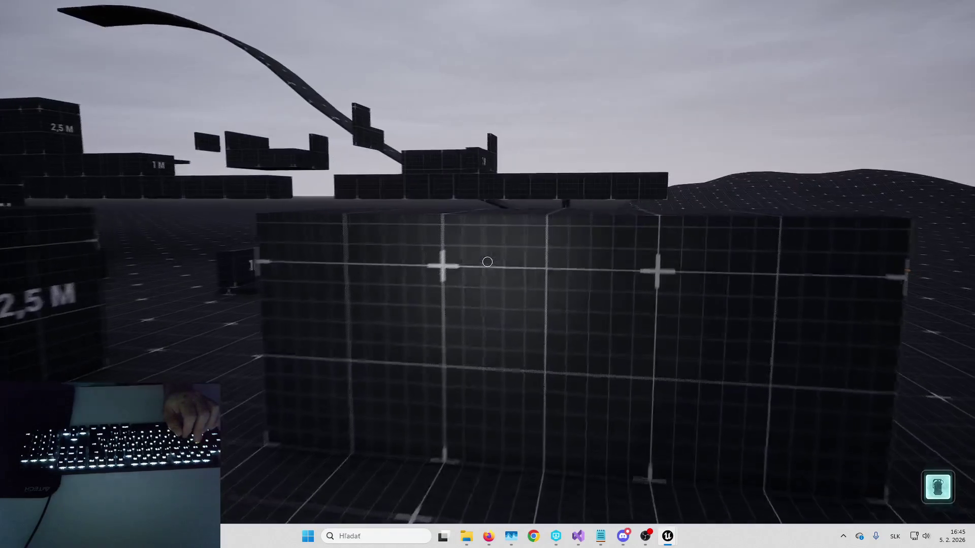
key("w")
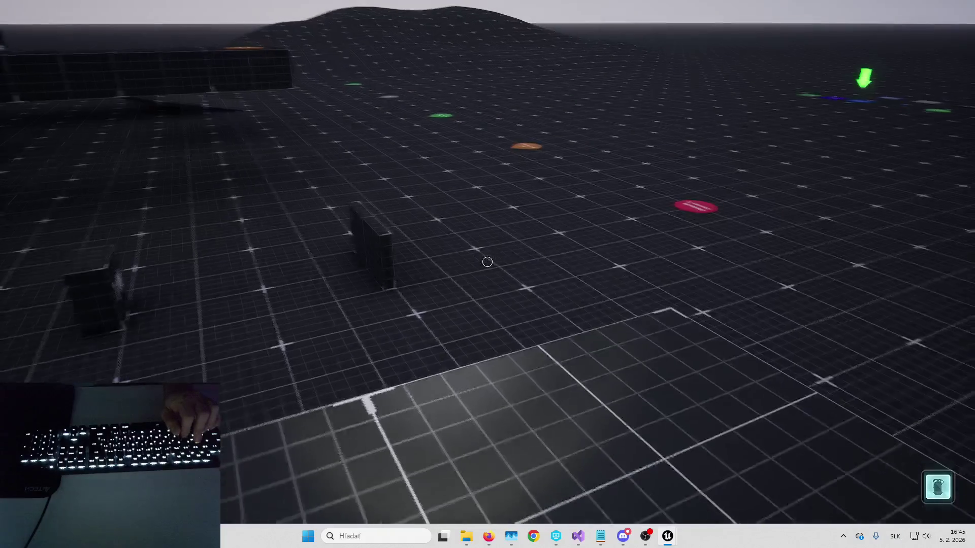
key("w")
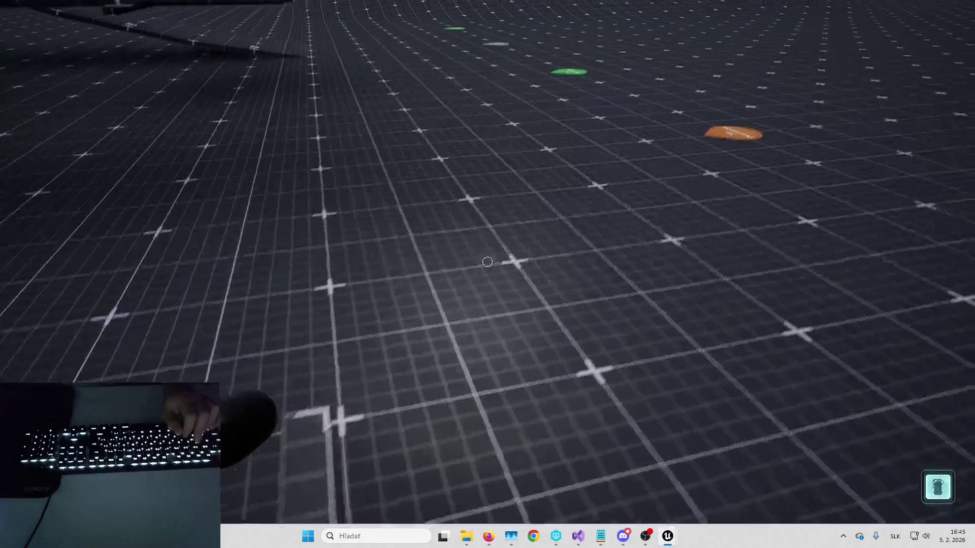
key("w")
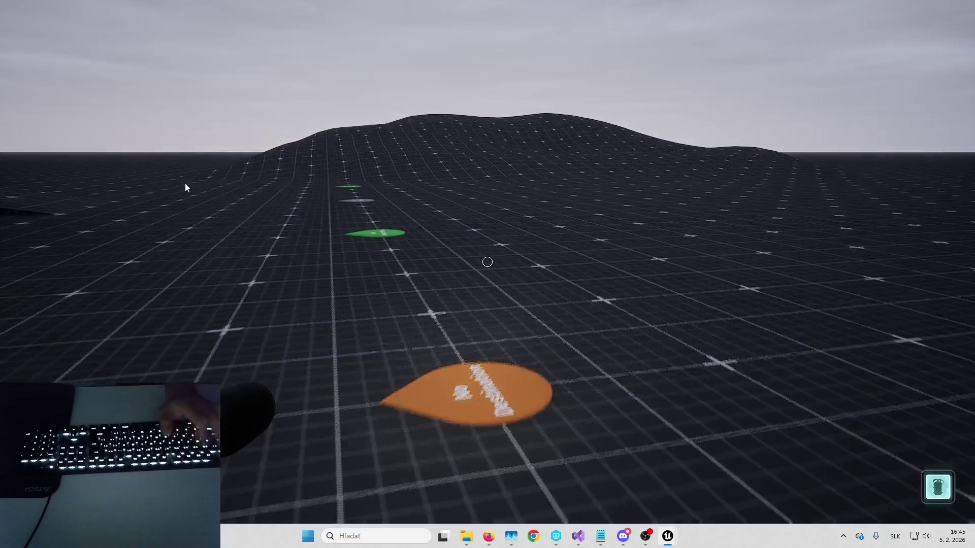
key("F8")
key("Escape")
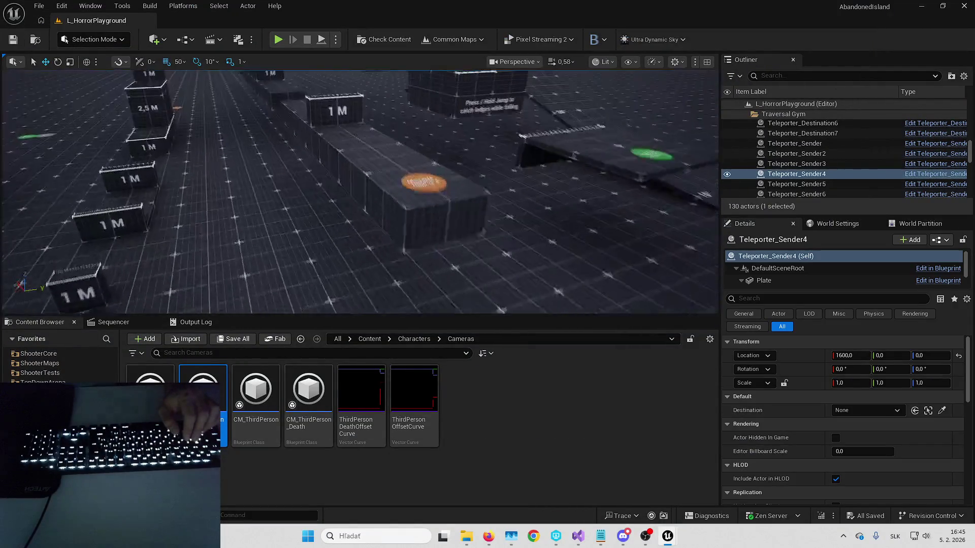
Step: Set the green disc as the destination for both Teleporter_Sender4 and Teleporter_Sender6
left_click(943, 412)
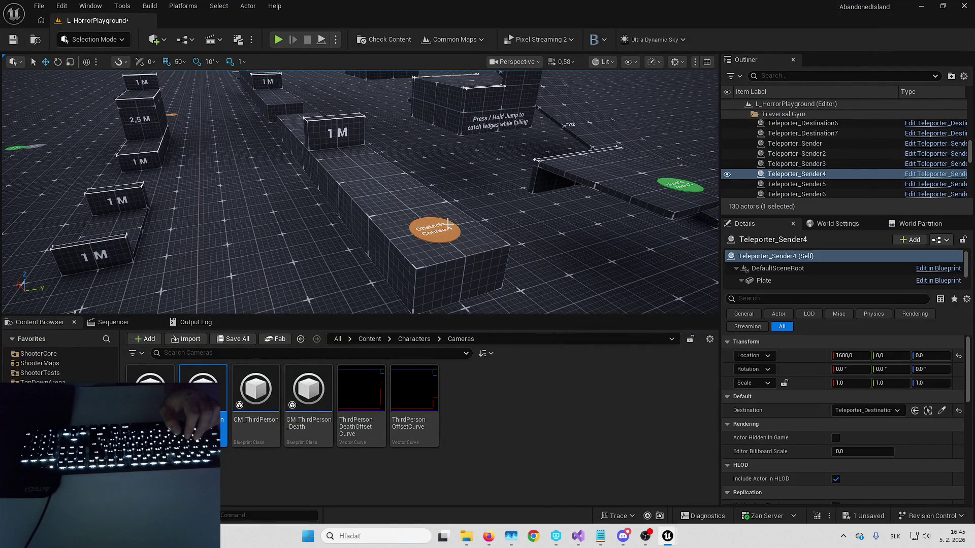
left_click(421, 189)
double_click(797, 194)
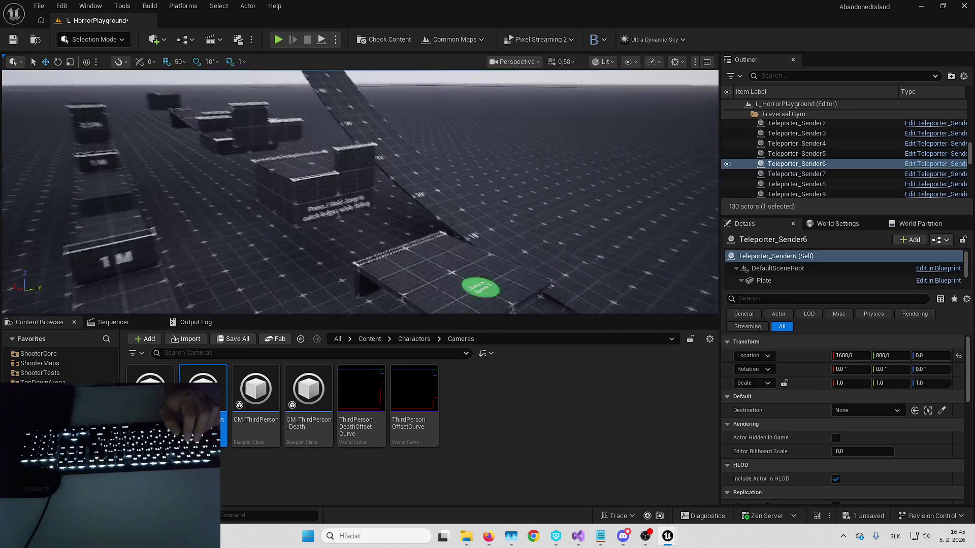
left_click(943, 411)
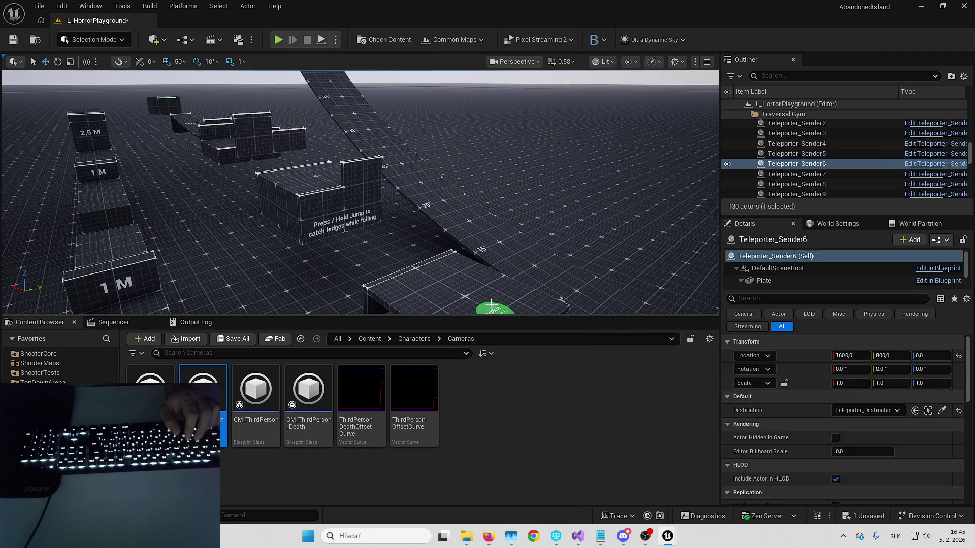
left_click(491, 306)
Step: Playtest climbing the 1 M blocks toward the 2,5 M wall, then end the session
key("alt+p")
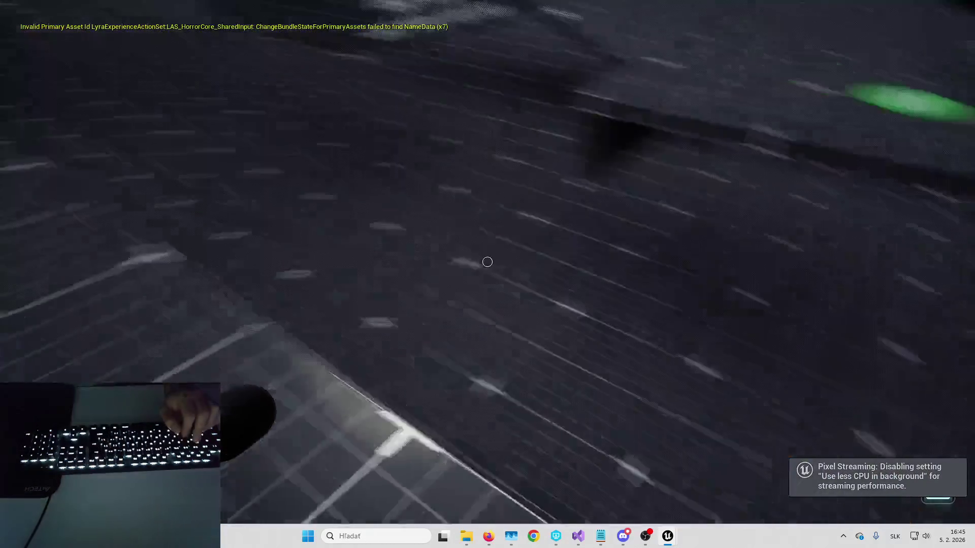
key("w")
key("space")
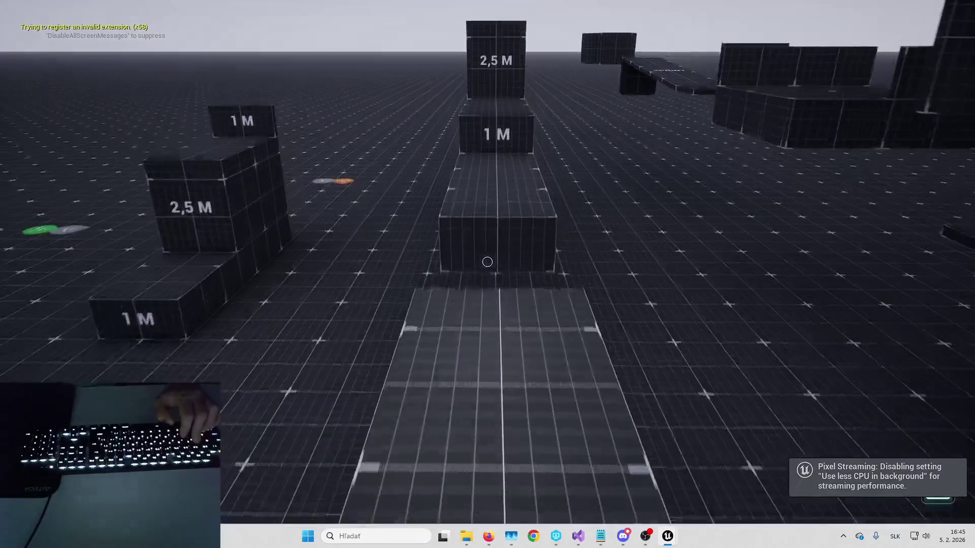
key("w")
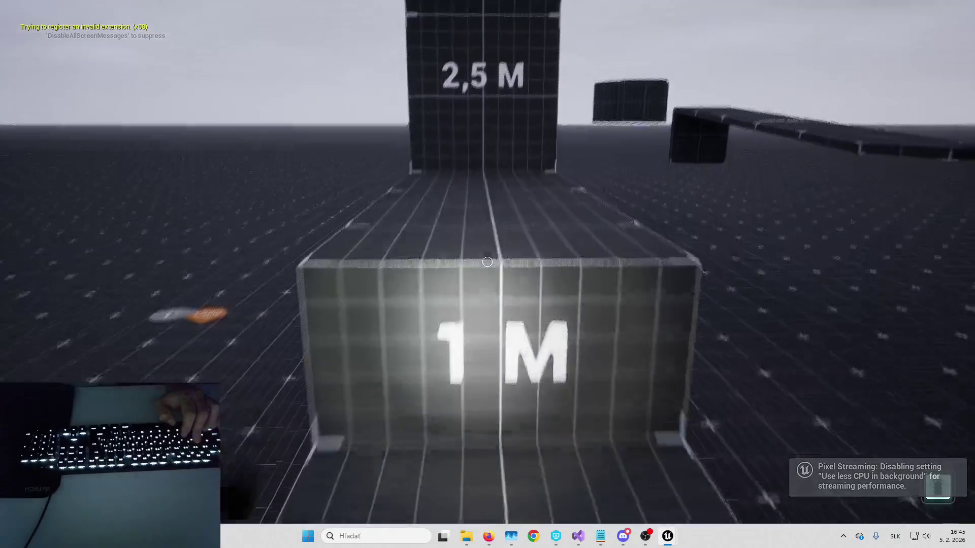
key("space")
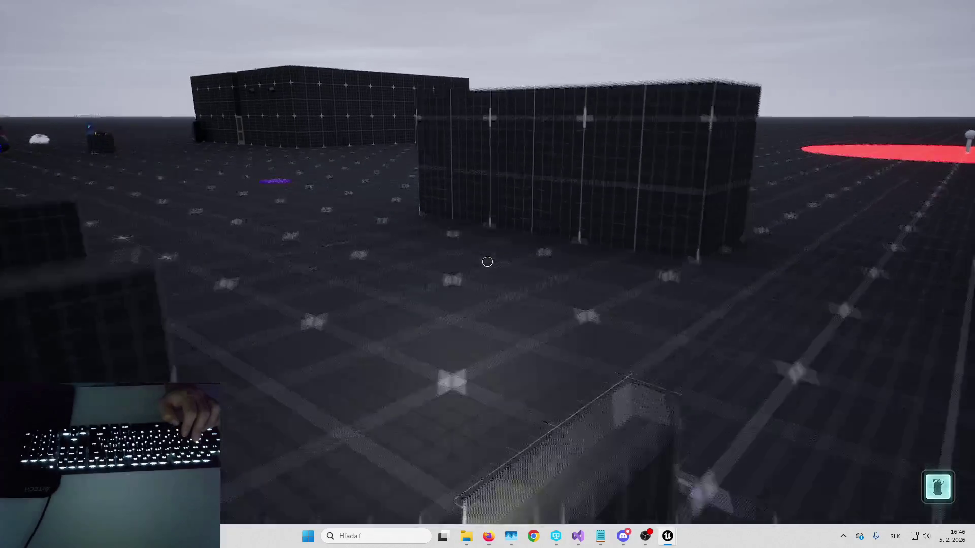
key("Escape")
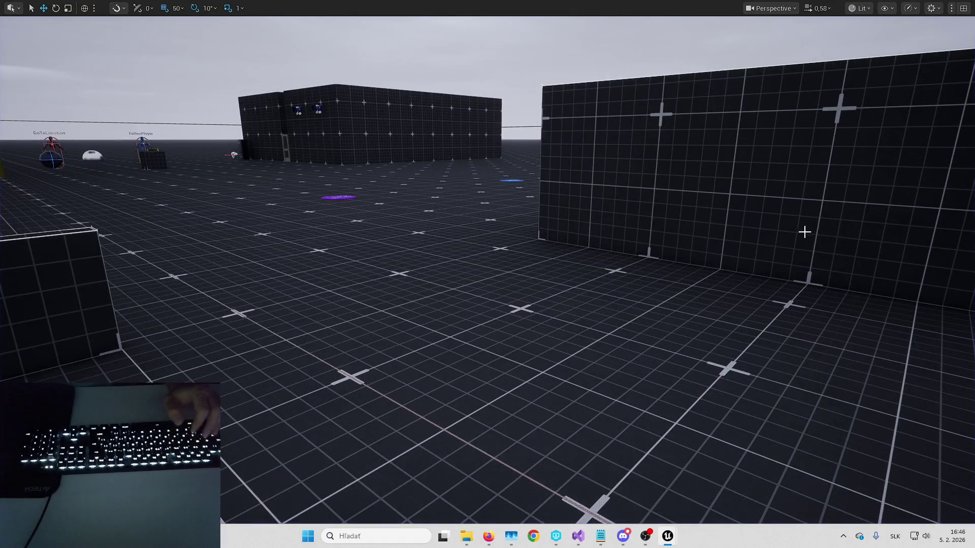
Step: Pull the editor camera back from the buildings and exit immersive mode to restore the full layout
key("s")
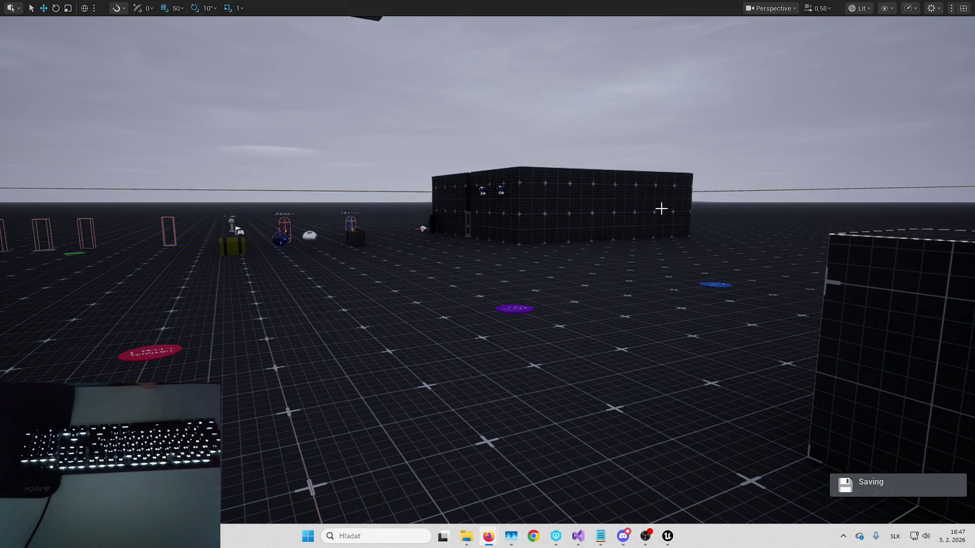
key("F11")
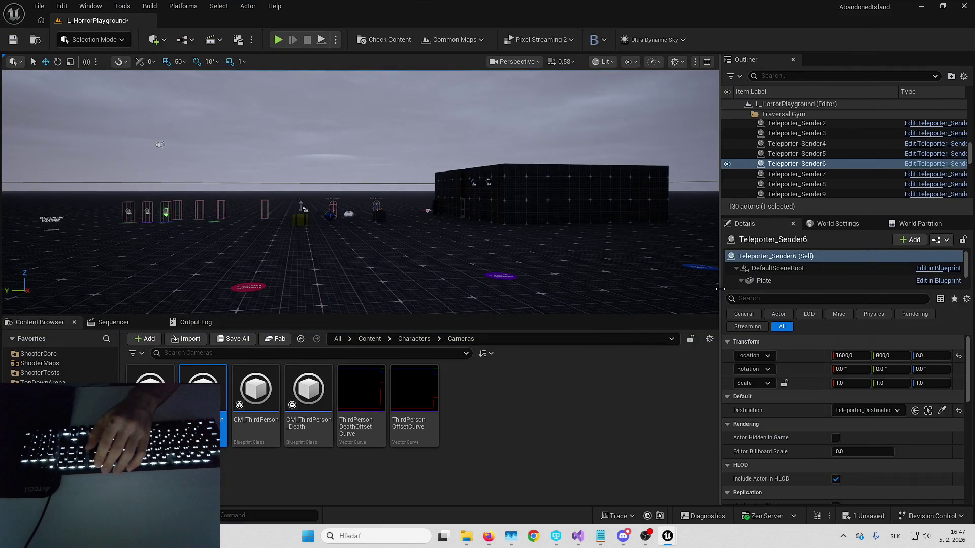
Step: Enlarge the level view slightly by dragging its width and height splitters
left_click_drag(721, 289, 730, 289)
left_click_drag(639, 318, 639, 330)
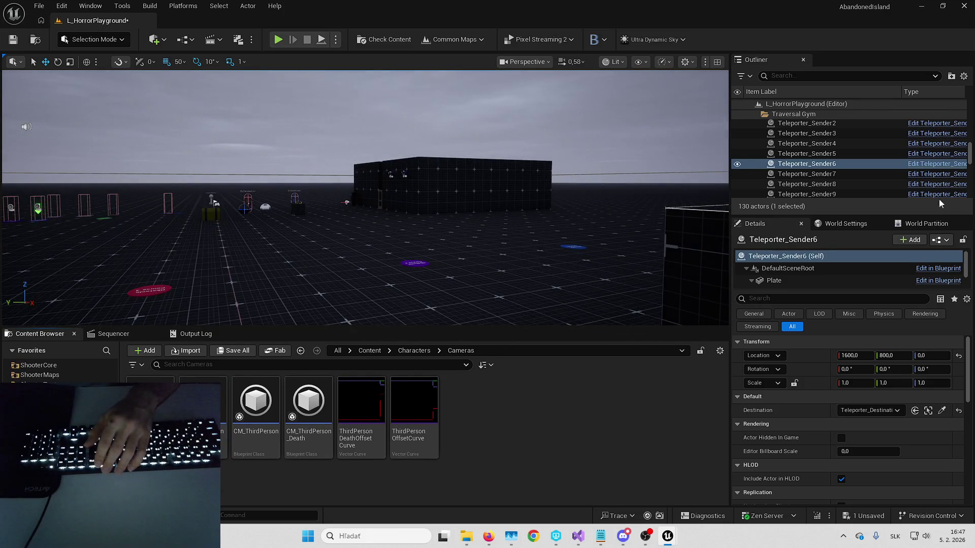
key("alt+Tab")
key("alt+Tab")
Step: Fly around the FollowPlayer and GoToLocation AI actors near the teleporters, then bring up the Miro board
key("Down")
key("Down")
key("Down")
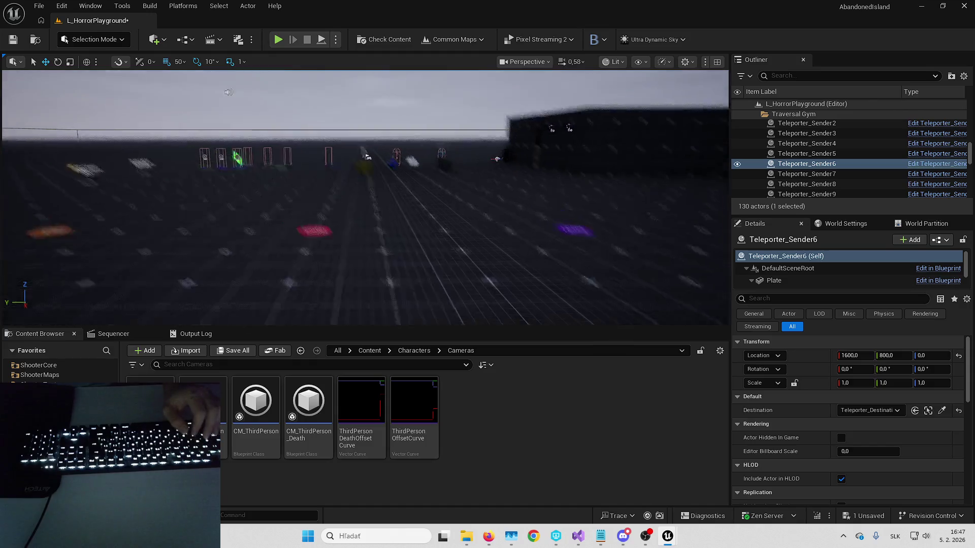
key("Up")
key("Up")
key("Up")
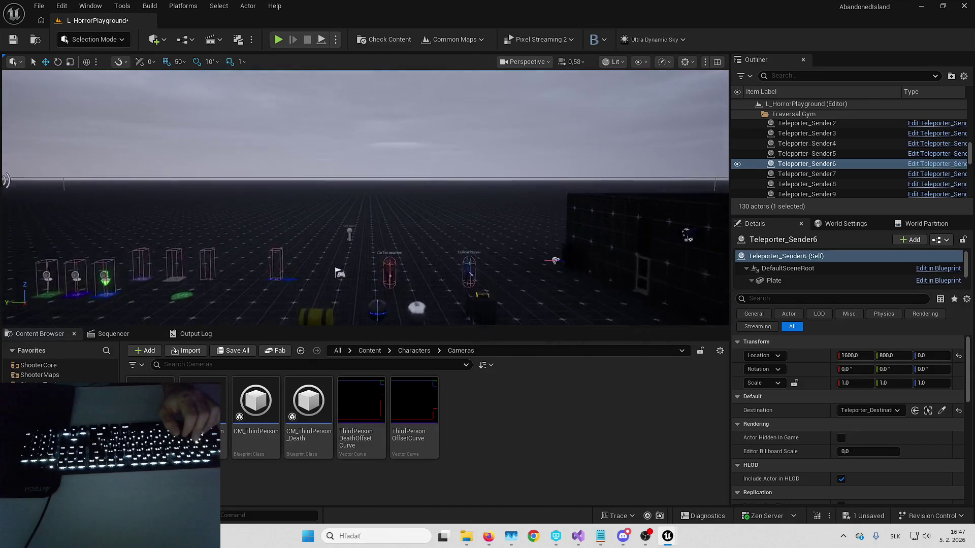
key("Up")
key("Up")
key("Up")
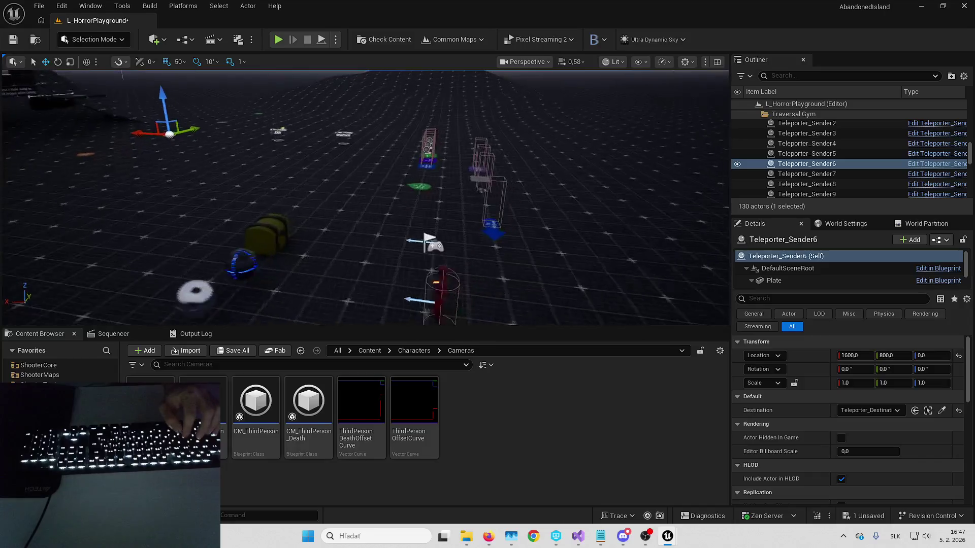
key("Left")
key("Left")
key("Left")
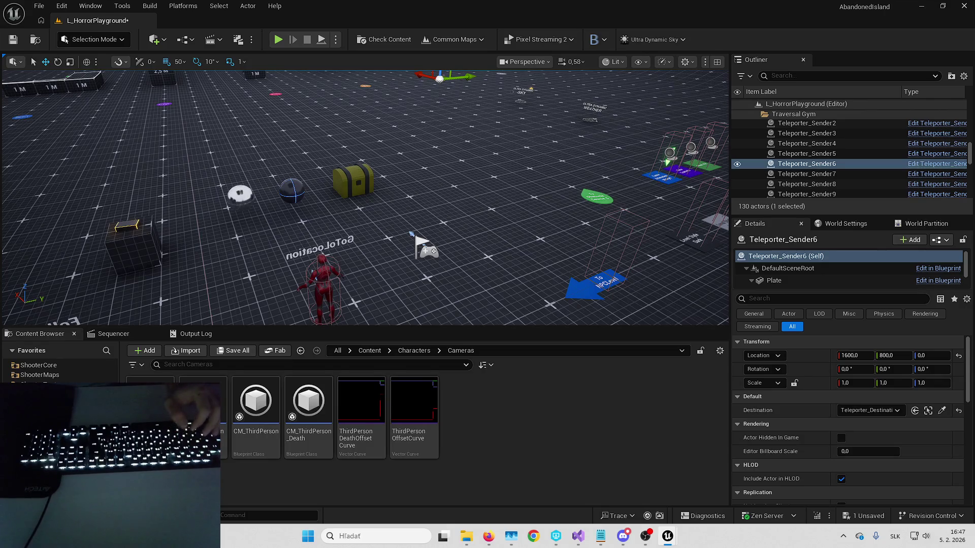
key("Up")
key("Up")
key("Up")
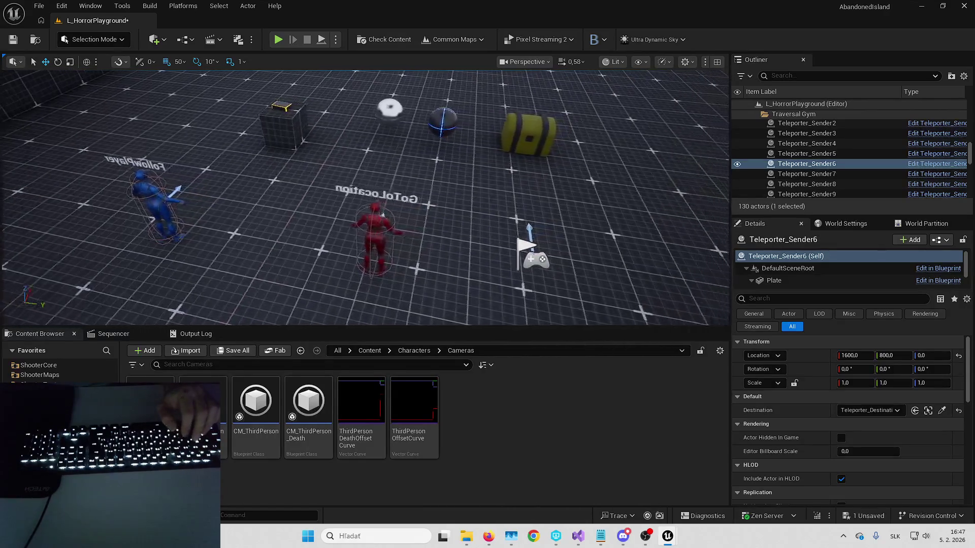
key("Down")
key("Down")
key("Down")
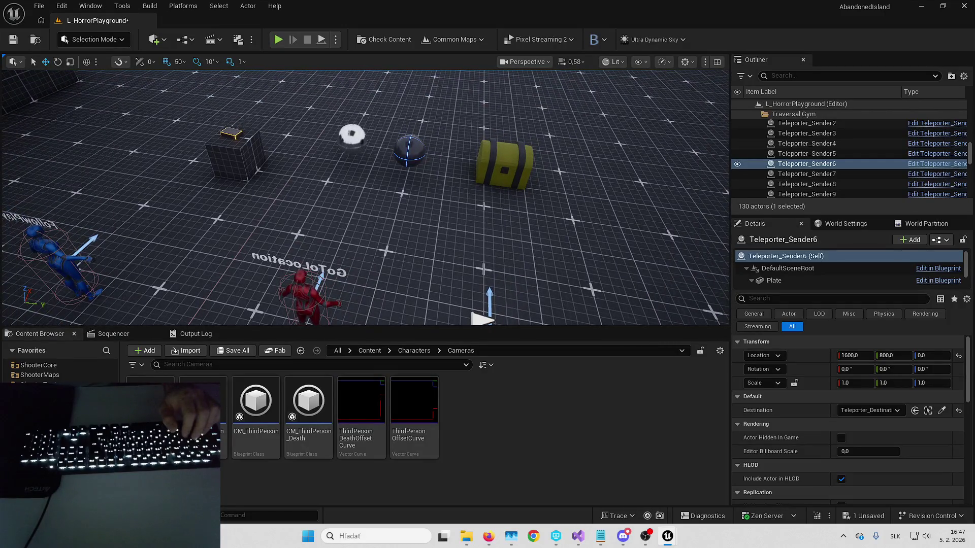
left_click(569, 492)
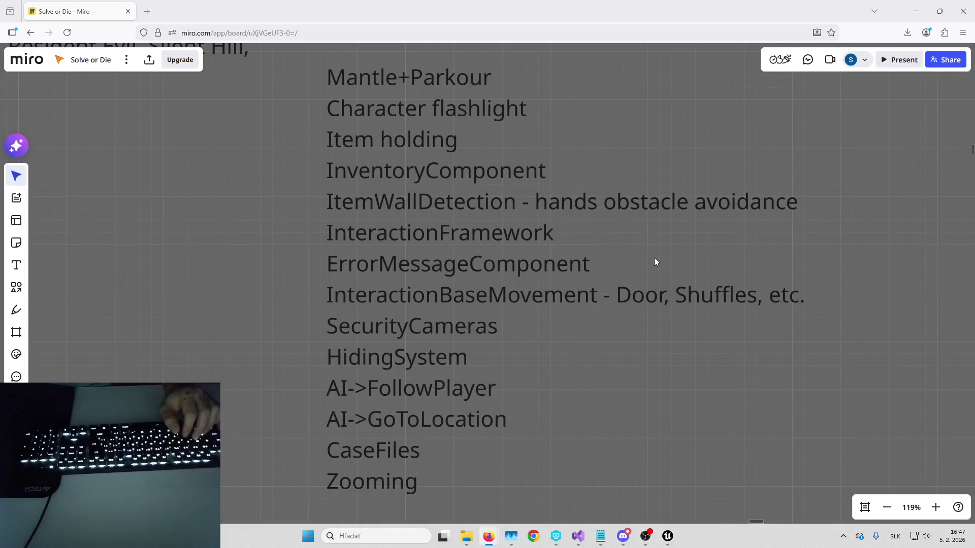
Step: Confirm AI->FollowPlayer and AI->GoToLocation appear in the Miro list, then return to Unreal
key("alt+Tab")
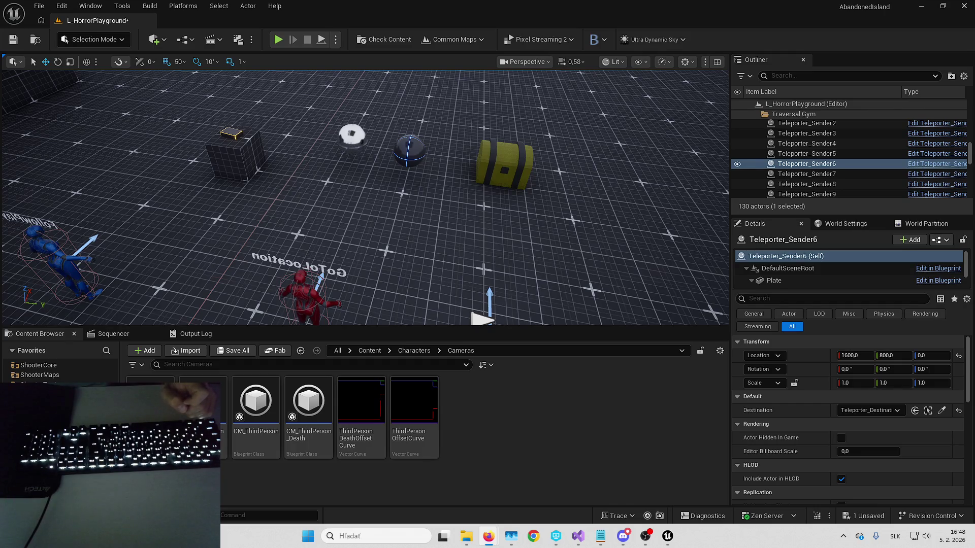
Step: Frame Teleporter_Sender6 in the level view, then browse up to the top-level Content folder
key("f")
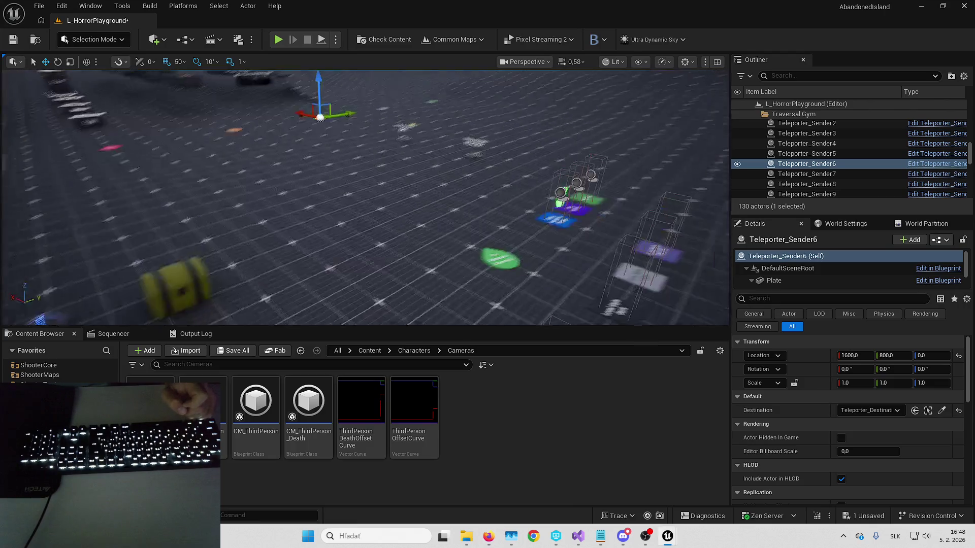
key("Left")
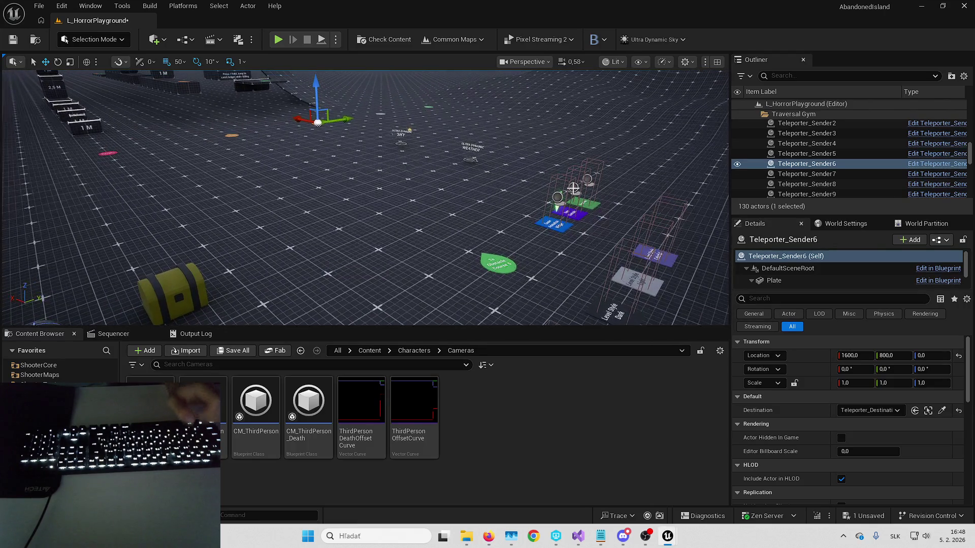
key("alt+Tab")
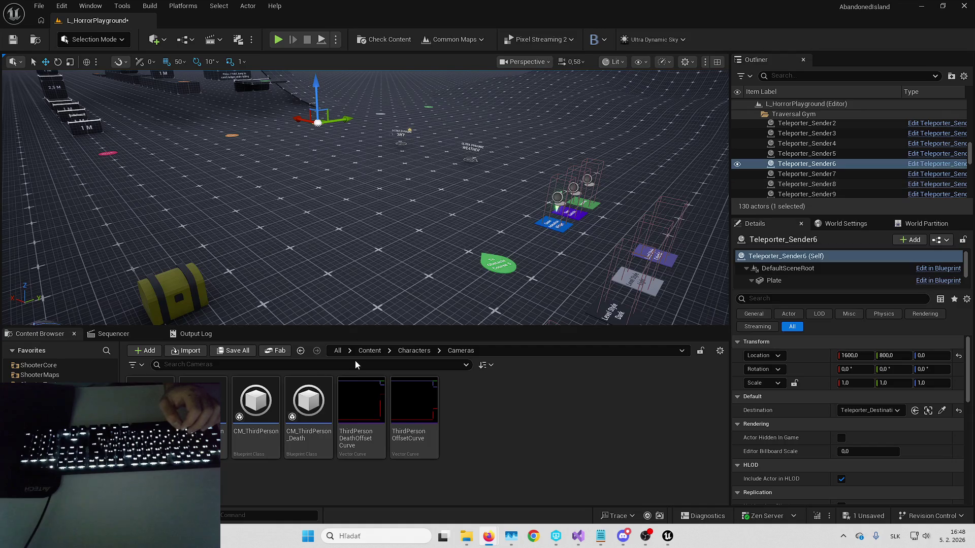
left_click(370, 350)
left_click(413, 389)
Step: Browse the Content root folders, type-ahead 'mega' and select the Maps folder
scroll(447, 406, "down", 1)
left_click(477, 418)
key("Escape")
scroll(476, 414, "down", 1)
type("mega")
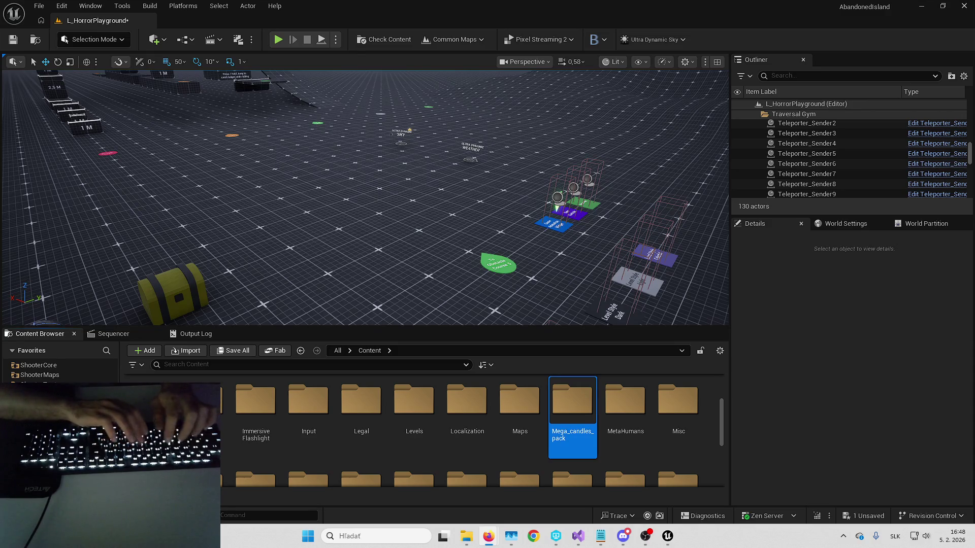
left_click(521, 424)
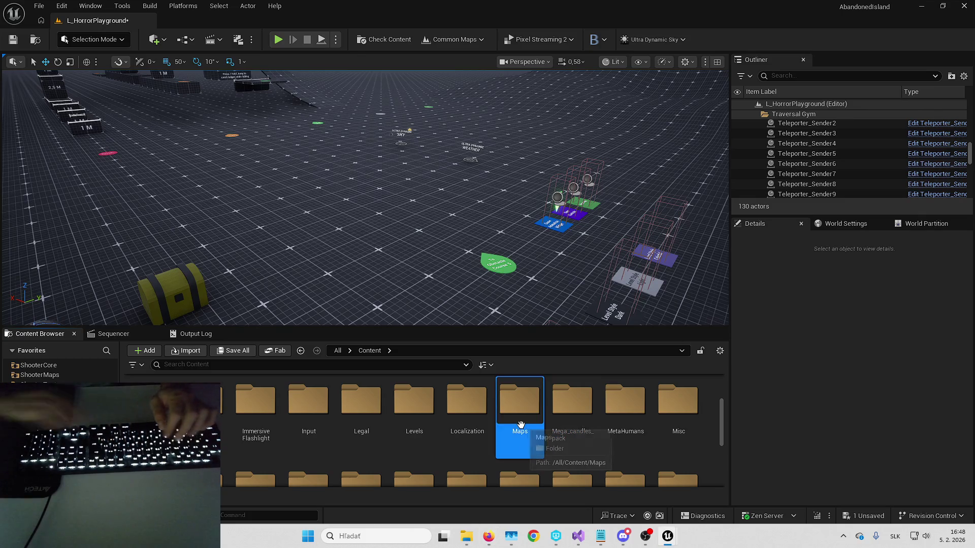
Step: Return to the top-level Content folder, type-ahead 'bloodparti', then open the Fab marketplace
type("hivmi")
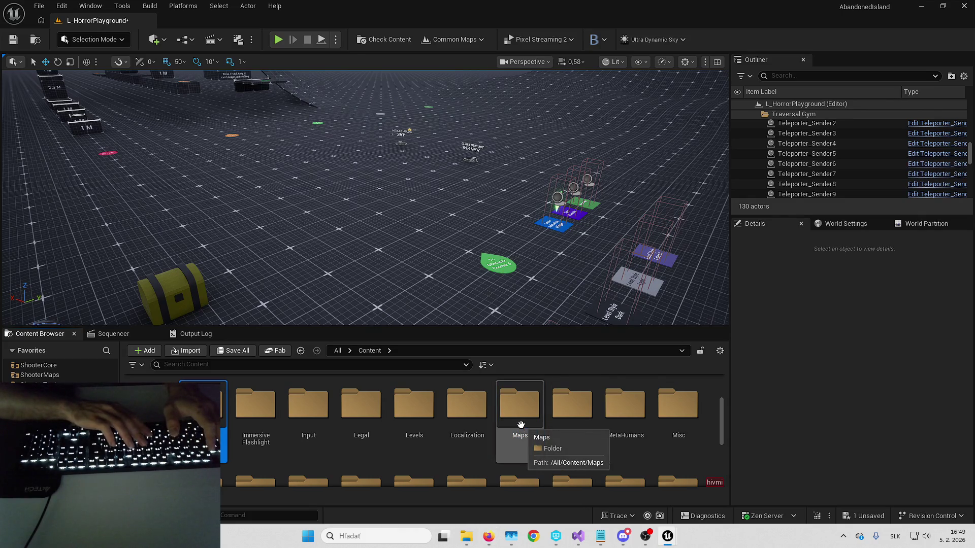
key("Return")
key("BackSpace")
type("bloodparti")
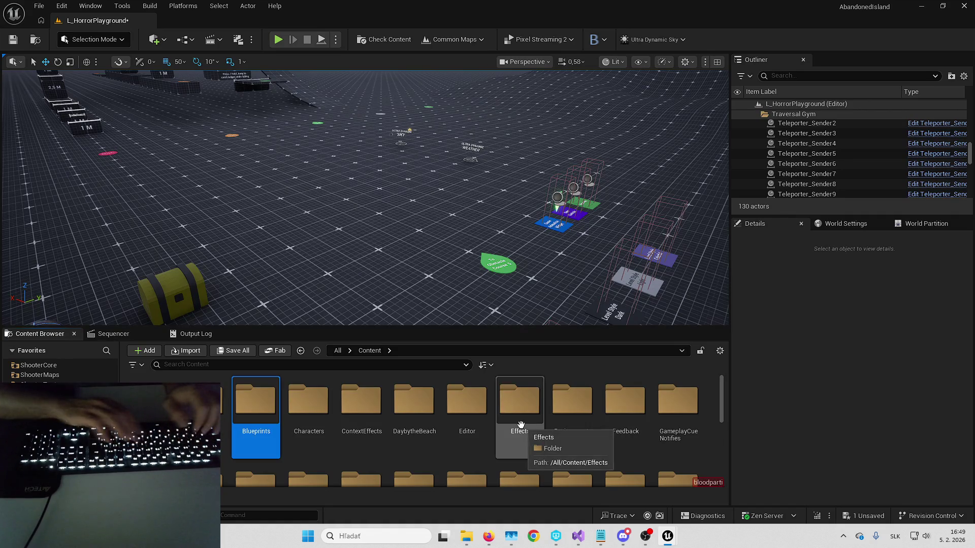
left_click(273, 351)
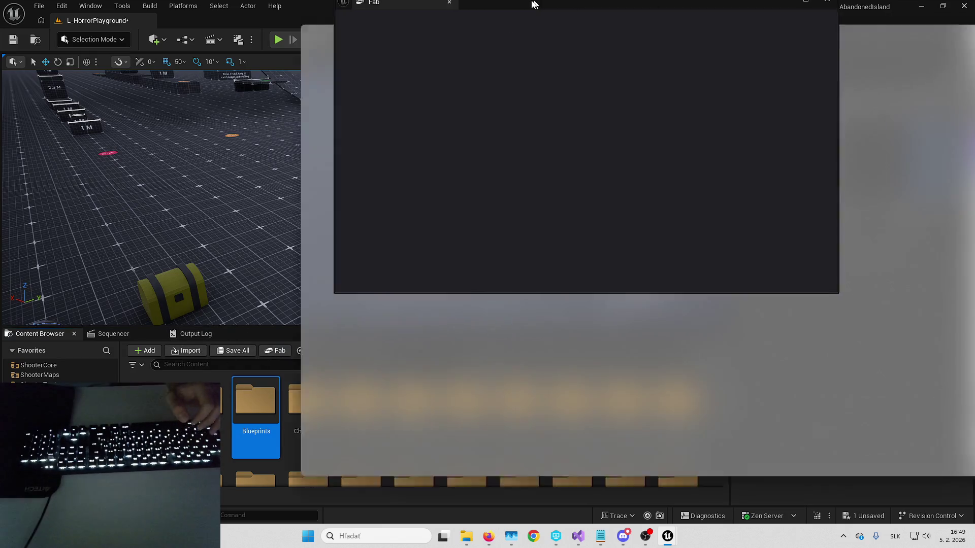
Step: Maximize the Fab window and choose Sign in from the account avatar menu
left_click_drag(535, 4, 534, 5)
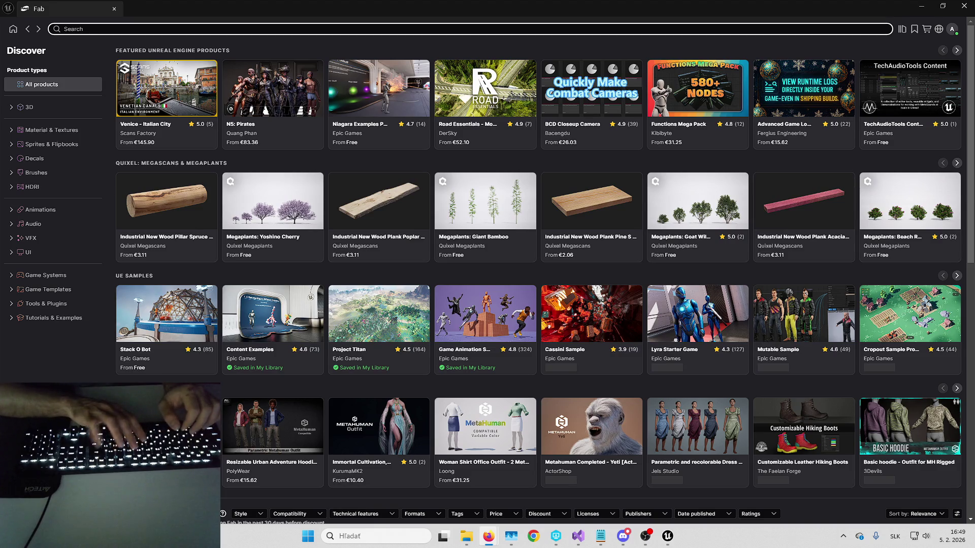
left_click(952, 30)
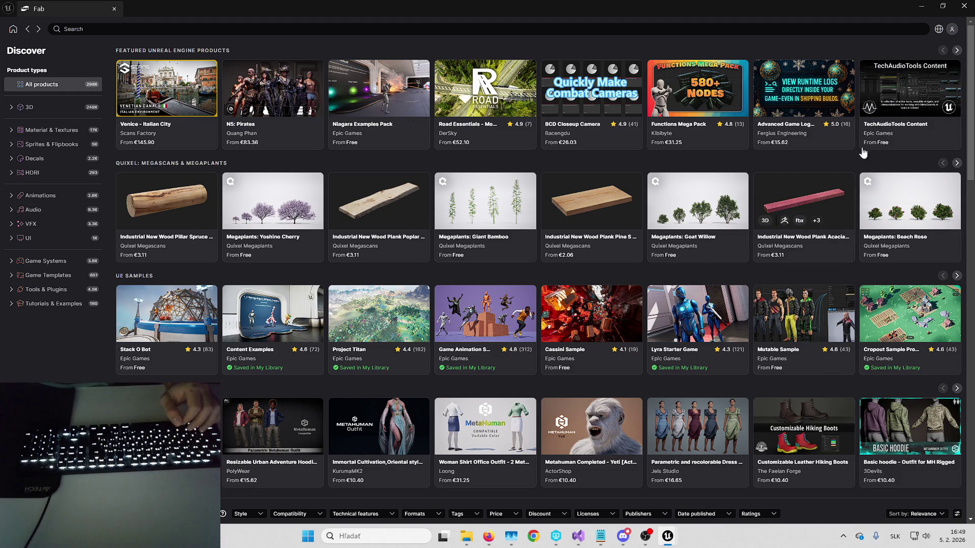
left_click(952, 30)
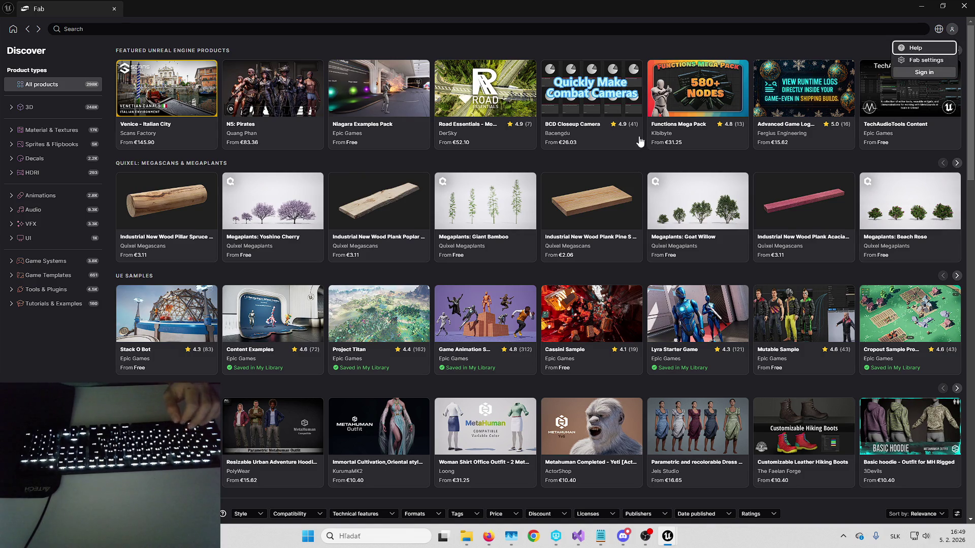
left_click(924, 73)
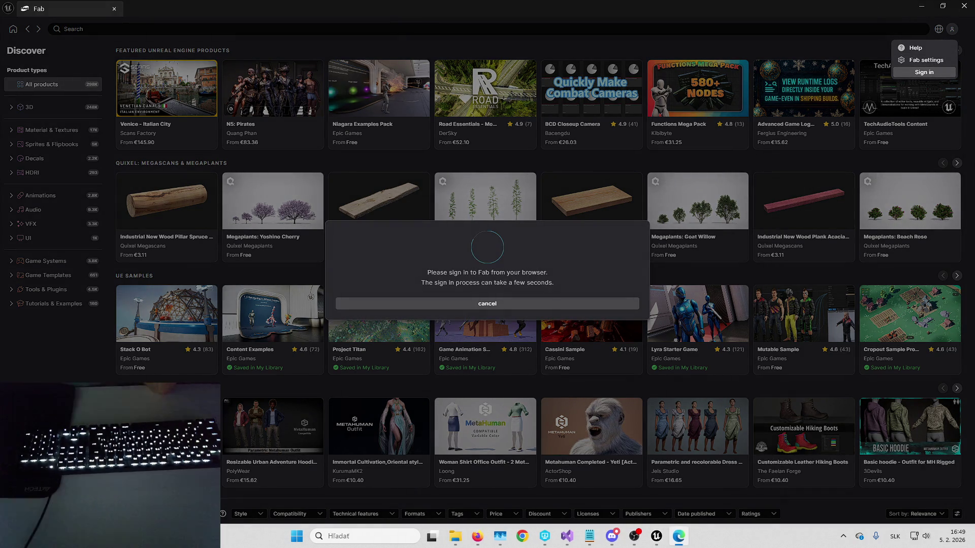